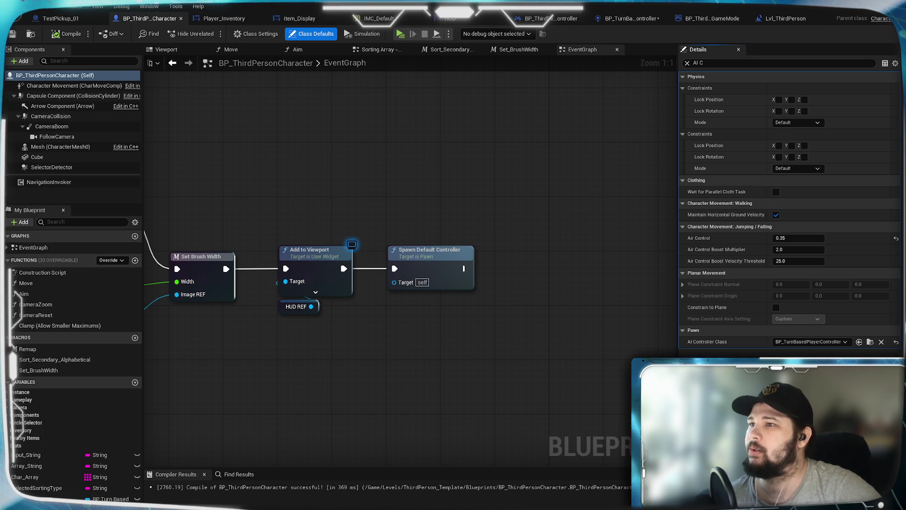
# Disconnect the Spawn Default Controller exec wire from Add to Viewport.
pyautogui.moveTo(308, 360); pyautogui.dragTo(398, 340)
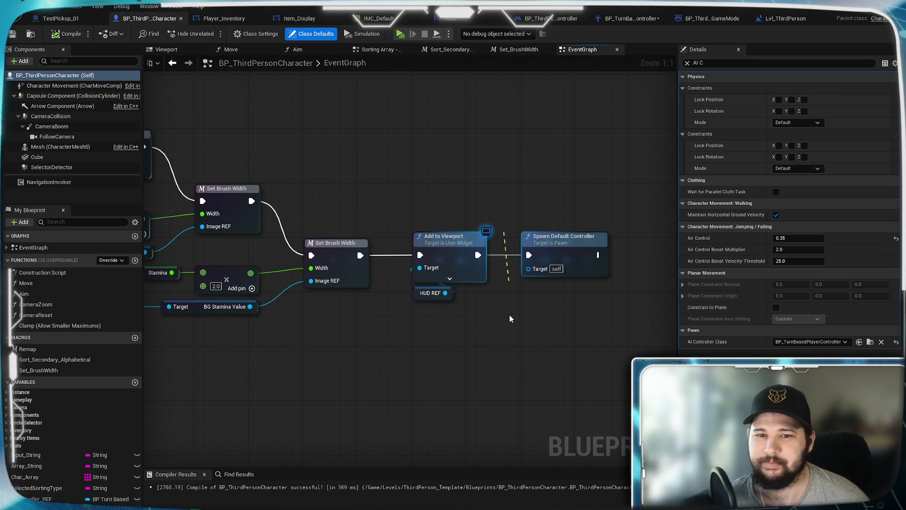
pyautogui.keyDown('alt'); pyautogui.click(528, 255); pyautogui.keyUp('alt')
pyautogui.scroll(-10, 507, 210)
pyautogui.scroll(8, 340, 273)
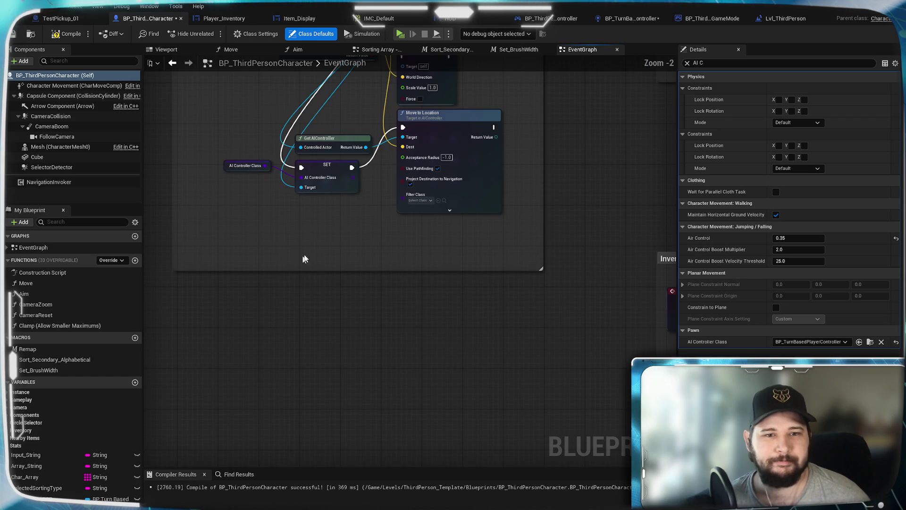
pyautogui.scroll(2, 350, 289)
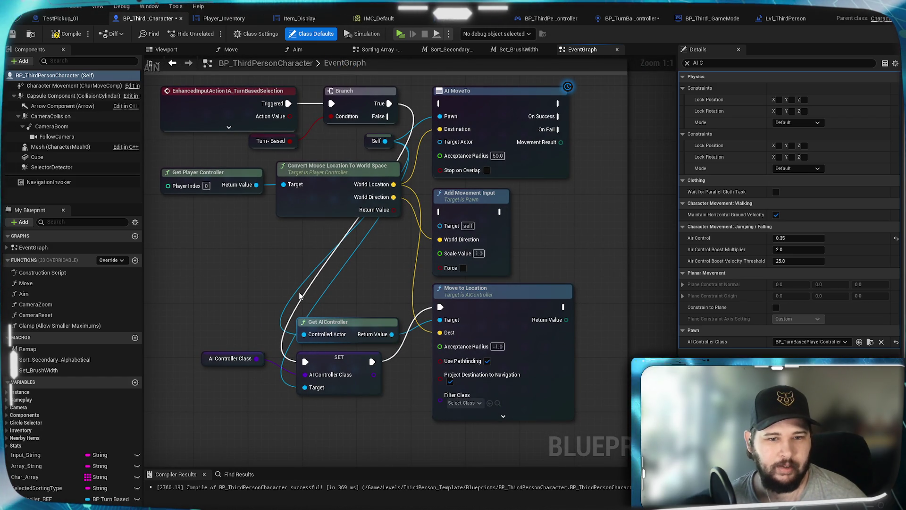
# Unhook the wires into the AI Controller Class SET node and the Get AIController node.
pyautogui.keyDown('alt'); pyautogui.click(270, 400); pyautogui.keyUp('alt')
pyautogui.keyDown('alt'); pyautogui.click(269, 346); pyautogui.keyUp('alt')
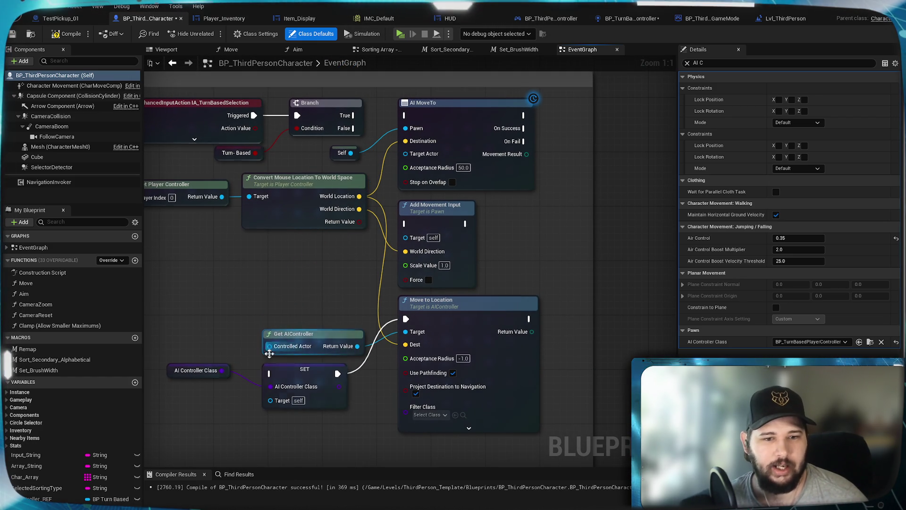
pyautogui.scroll(-5, 308, 280)
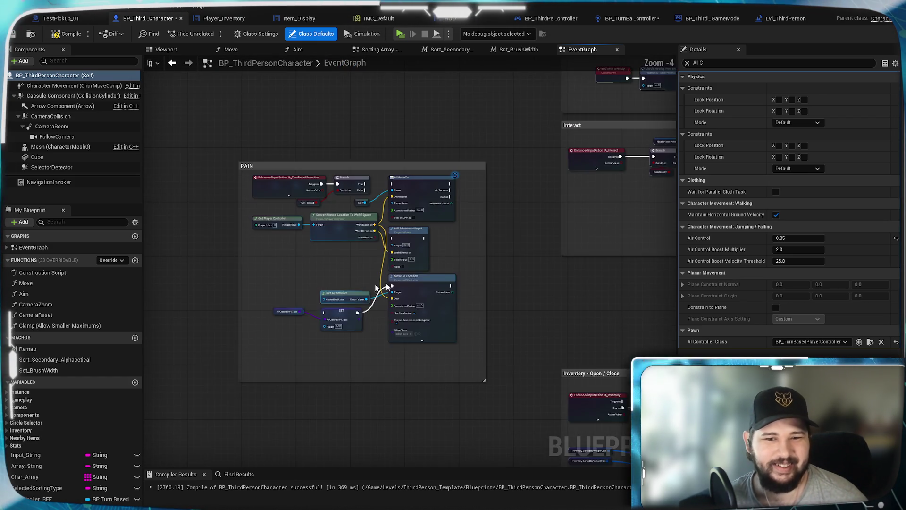
pyautogui.moveTo(586, 186); pyautogui.dragTo(423, 462)
pyautogui.scroll(5, 424, 283)
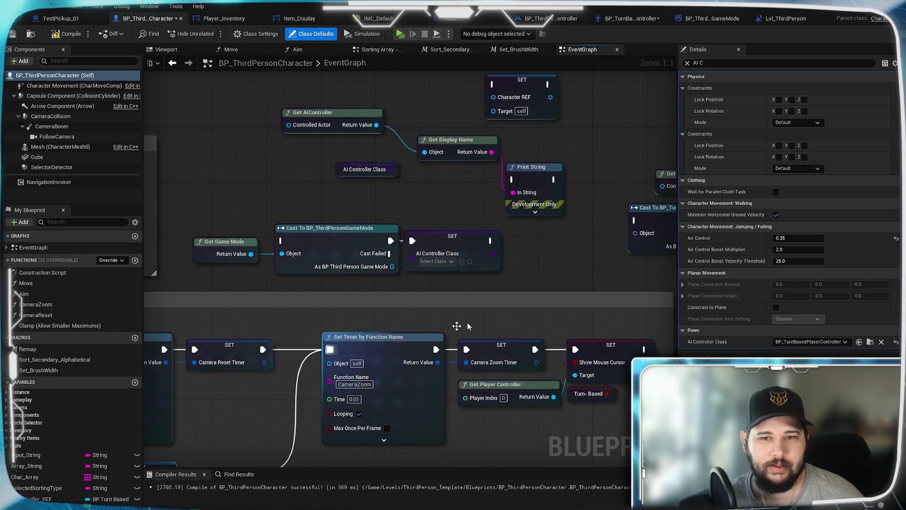
# Arrange Get Display Name beside Print String, with AI Controller Class above and Get AIController beside it.
pyautogui.scroll(-3, 544, 271)
pyautogui.moveTo(545, 270); pyautogui.dragTo(425, 342)
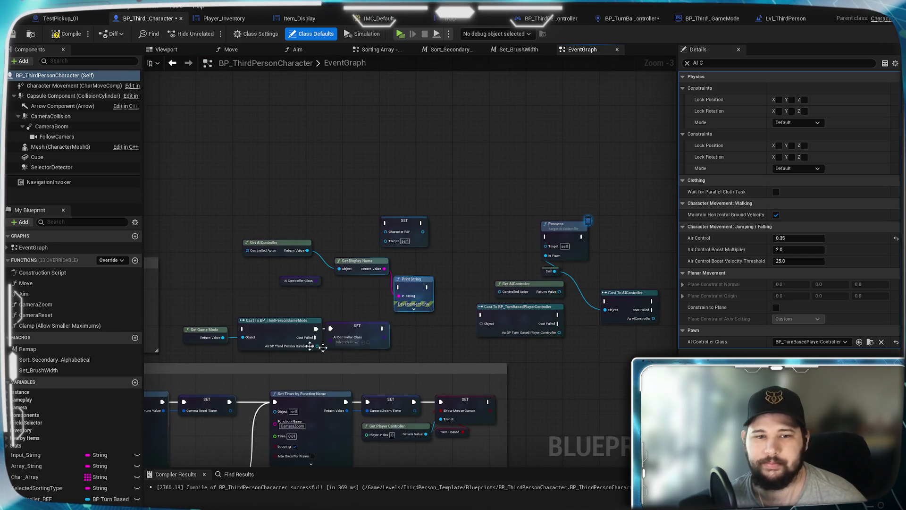
pyautogui.moveTo(212, 245); pyautogui.dragTo(437, 350)
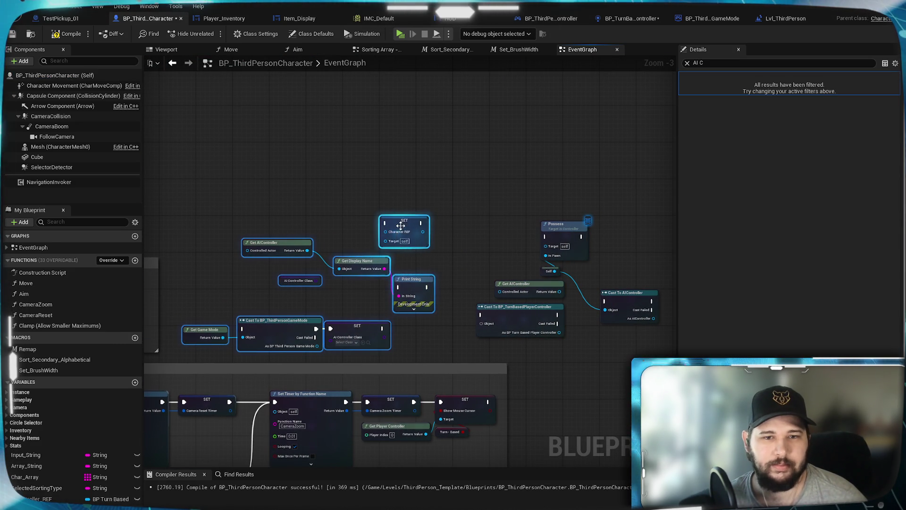
pyautogui.moveTo(414, 220); pyautogui.dragTo(501, 140)
pyautogui.click(461, 185)
pyautogui.scroll(3, 472, 345)
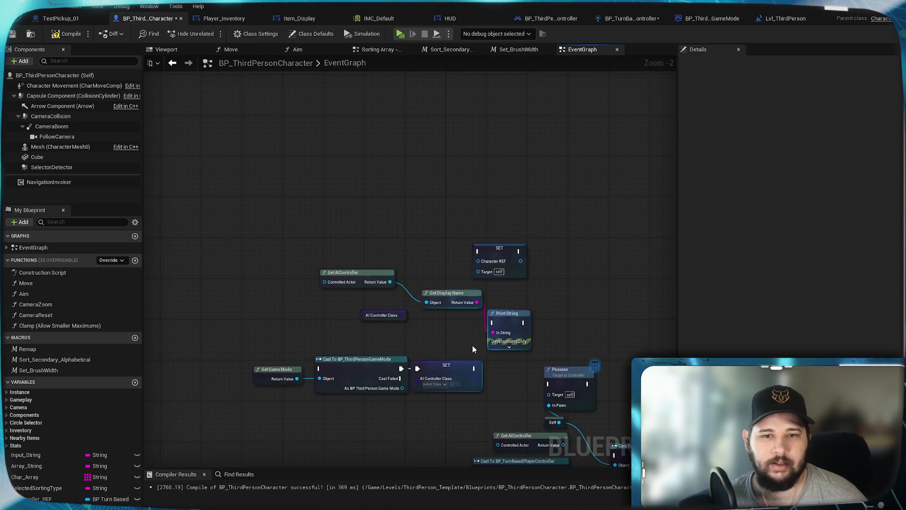
pyautogui.moveTo(473, 344); pyautogui.dragTo(519, 312)
pyautogui.moveTo(488, 244)
pyautogui.mouseDown()
pyautogui.moveTo(492, 297)
pyautogui.moveTo(487, 285)
pyautogui.mouseUp()
pyautogui.moveTo(426, 275); pyautogui.dragTo(508, 267)
pyautogui.moveTo(391, 222)
pyautogui.mouseDown()
pyautogui.moveTo(410, 290)
pyautogui.moveTo(396, 290)
pyautogui.mouseUp()
# Shift the Get Game Mode, Cast To and SET group down-right and lower the Character REF SET node.
pyautogui.moveTo(518, 397); pyautogui.dragTo(280, 347)
pyautogui.moveTo(375, 328)
pyautogui.mouseDown()
pyautogui.moveTo(421, 352)
pyautogui.moveTo(440, 343)
pyautogui.moveTo(423, 352)
pyautogui.mouseUp()
pyautogui.moveTo(552, 218); pyautogui.dragTo(570, 248)
pyautogui.click(633, 225)
# Group Possess, Self and Cast To AIController together, with Get AIController and the player controller cast below.
pyautogui.moveTo(633, 225)
pyautogui.mouseDown()
pyautogui.moveTo(418, 202)
pyautogui.moveTo(442, 276)
pyautogui.mouseUp()
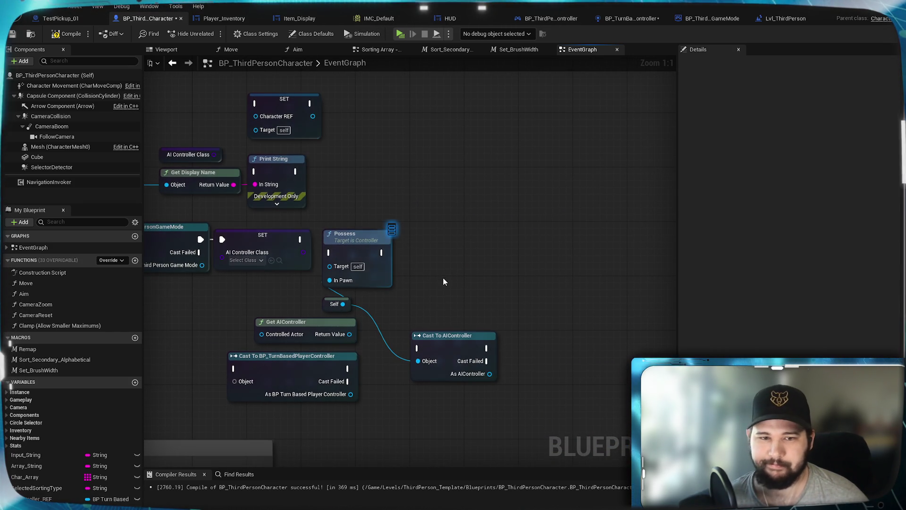
pyautogui.moveTo(343, 244)
pyautogui.mouseDown()
pyautogui.moveTo(449, 142)
pyautogui.moveTo(431, 127)
pyautogui.moveTo(430, 106)
pyautogui.mouseUp()
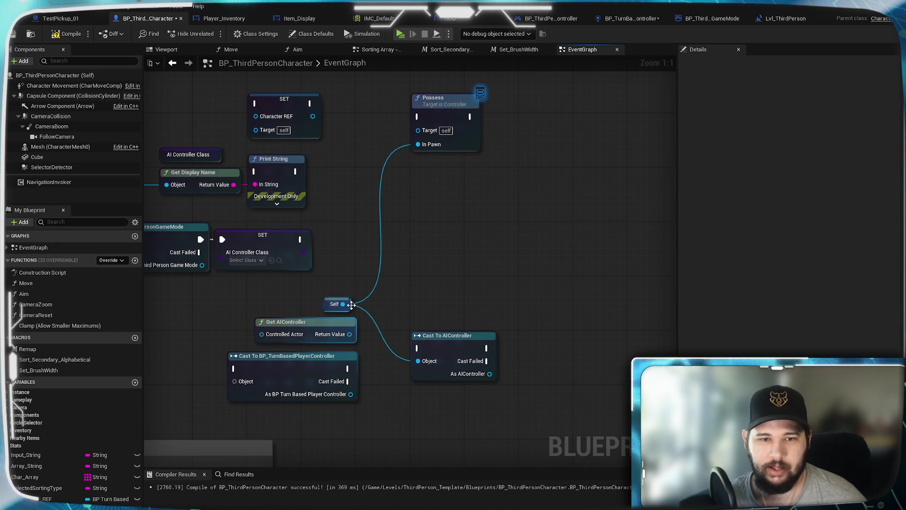
pyautogui.moveTo(349, 303); pyautogui.dragTo(387, 139)
pyautogui.moveTo(449, 351)
pyautogui.mouseDown()
pyautogui.moveTo(457, 176)
pyautogui.moveTo(449, 180)
pyautogui.mouseUp()
pyautogui.moveTo(264, 410); pyautogui.dragTo(383, 314)
pyautogui.moveTo(307, 325)
pyautogui.mouseDown()
pyautogui.moveTo(423, 250)
pyautogui.moveTo(410, 233)
pyautogui.mouseUp()
pyautogui.click(486, 293)
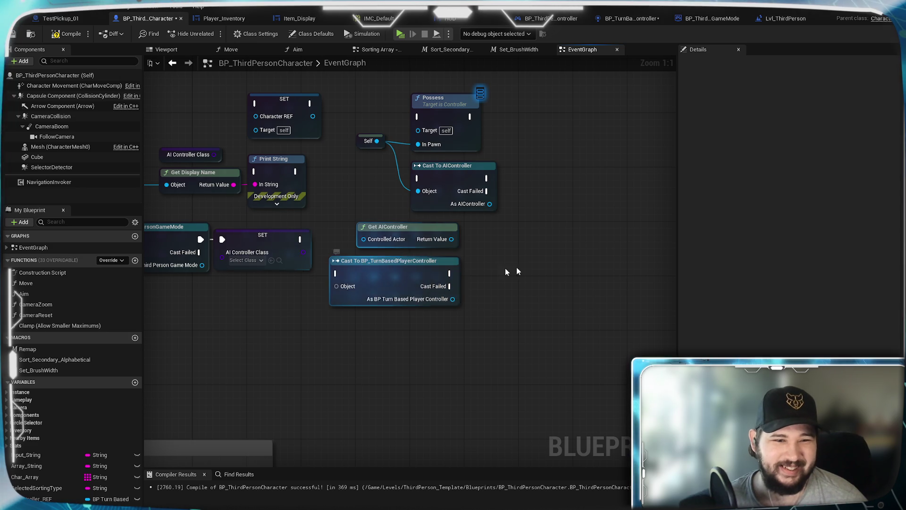
# Delete the spare Get AIController node and place Cast To BP_TurnBasedPlayerController under Cast To AIController.
pyautogui.moveTo(534, 261); pyautogui.dragTo(675, 340)
pyautogui.moveTo(557, 280); pyautogui.dragTo(428, 264)
pyautogui.click(423, 306)
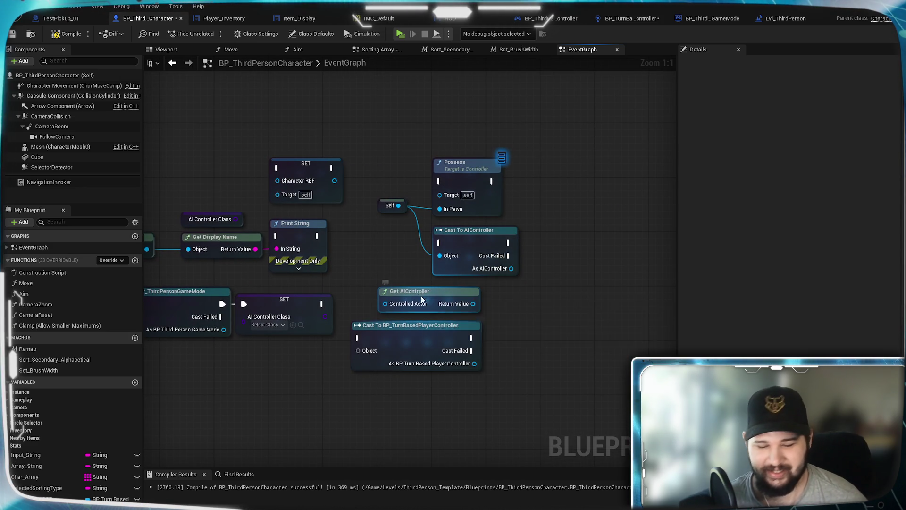
pyautogui.press('Delete')
pyautogui.moveTo(418, 333)
pyautogui.mouseDown()
pyautogui.moveTo(424, 299)
pyautogui.moveTo(444, 299)
pyautogui.mouseUp()
# Compile the BP_ThirdPersonCharacter blueprint.
pyautogui.click(374, 271)
pyautogui.moveTo(373, 271)
pyautogui.mouseDown()
pyautogui.moveTo(397, 285)
pyautogui.moveTo(564, 281)
pyautogui.mouseUp()
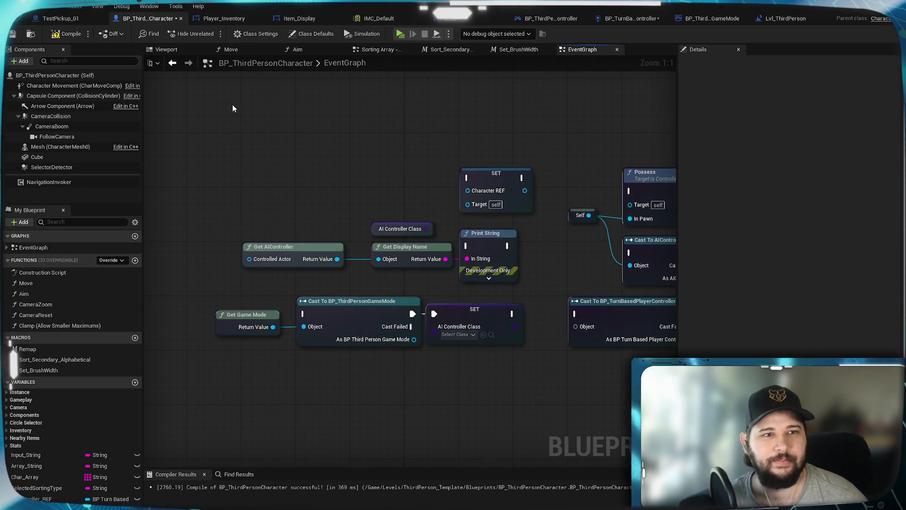
pyautogui.click(67, 34)
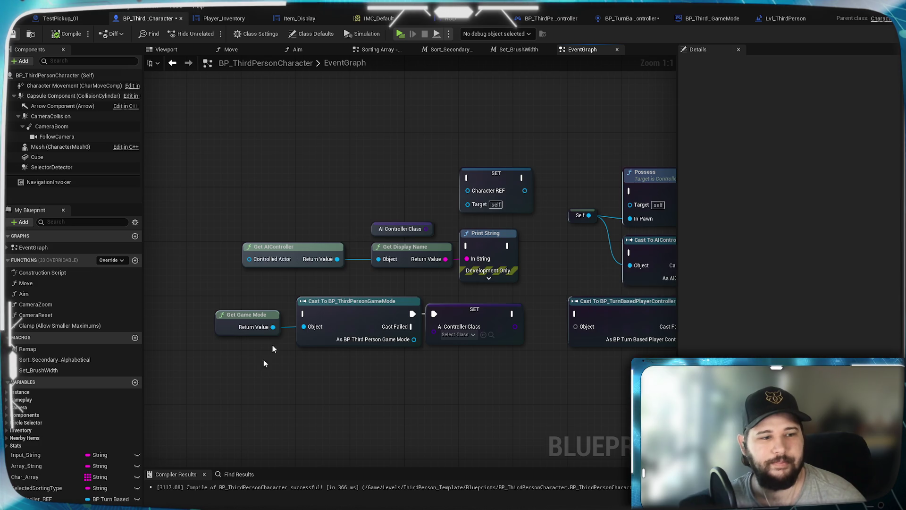
# Start a play-in-editor test and walk the character onto the green disc.
pyautogui.scroll(-4, 369, 369)
pyautogui.moveTo(369, 372)
pyautogui.mouseDown()
pyautogui.moveTo(404, 293)
pyautogui.moveTo(349, 331)
pyautogui.moveTo(245, 356)
pyautogui.moveTo(525, 281)
pyautogui.moveTo(492, 344)
pyautogui.moveTo(531, 293)
pyautogui.moveTo(479, 151)
pyautogui.mouseUp()
pyautogui.scroll(-2, 536, 294)
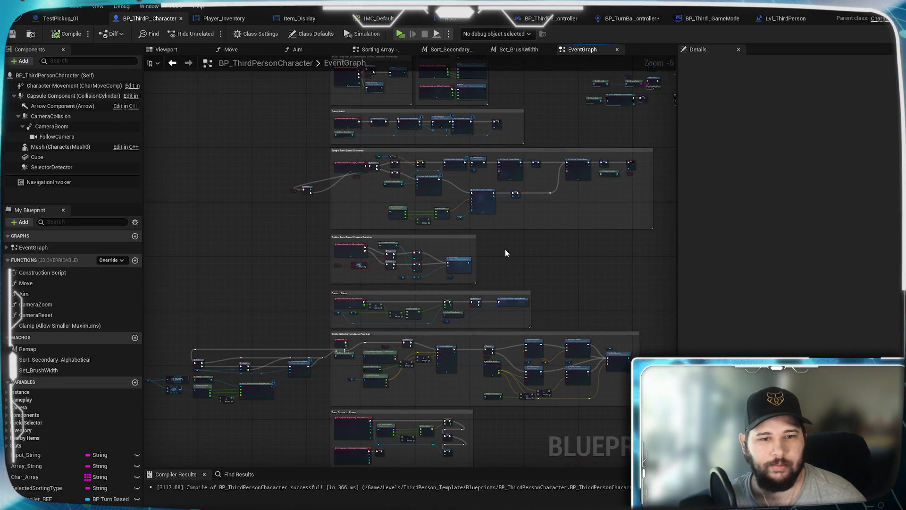
pyautogui.moveTo(493, 321)
pyautogui.mouseDown()
pyautogui.moveTo(519, 87)
pyautogui.moveTo(482, 103)
pyautogui.mouseUp()
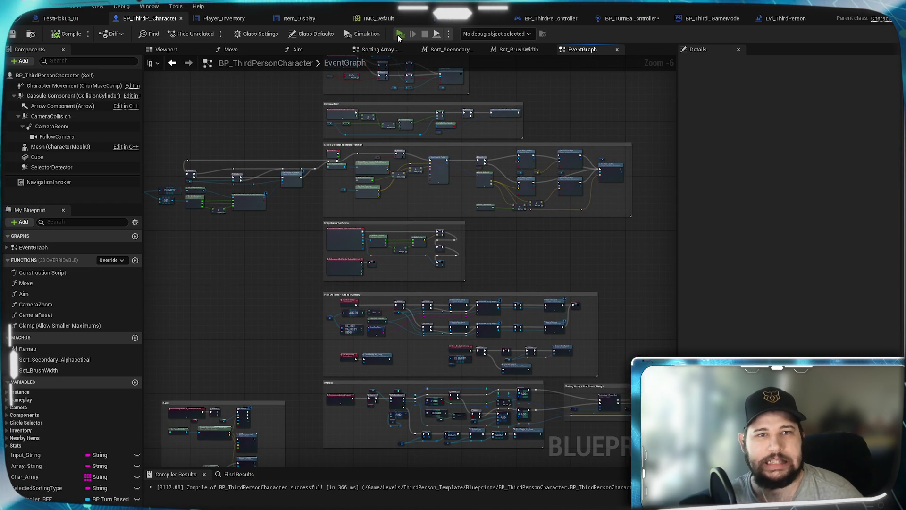
pyautogui.hotkey('alt', 'p')
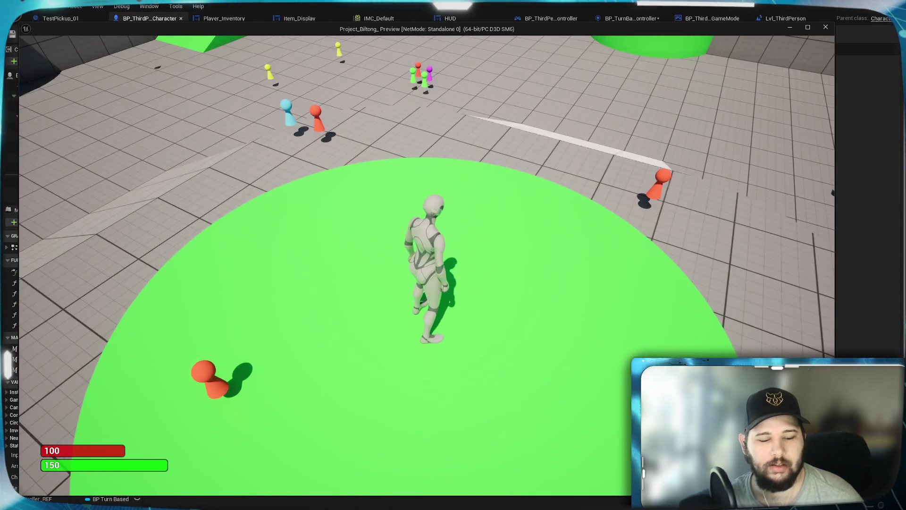
pyautogui.press('w')
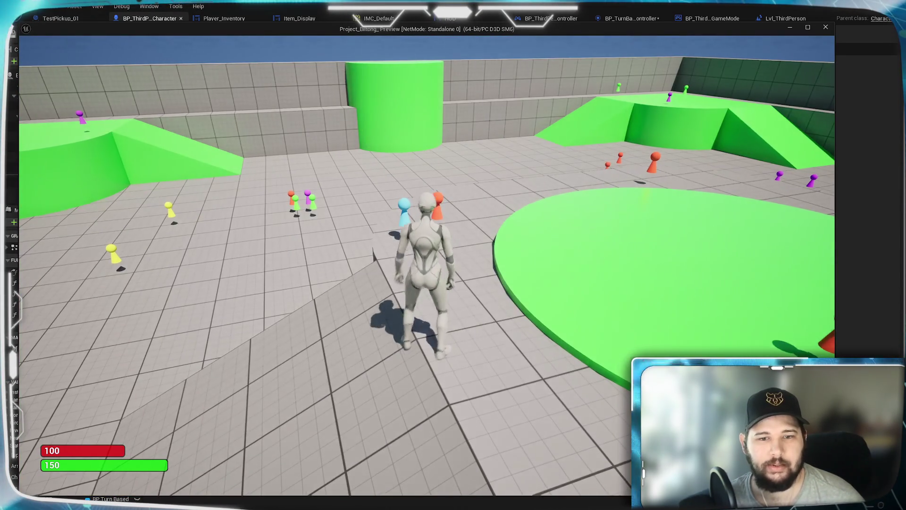
pyautogui.press('d')
pyautogui.press('w')
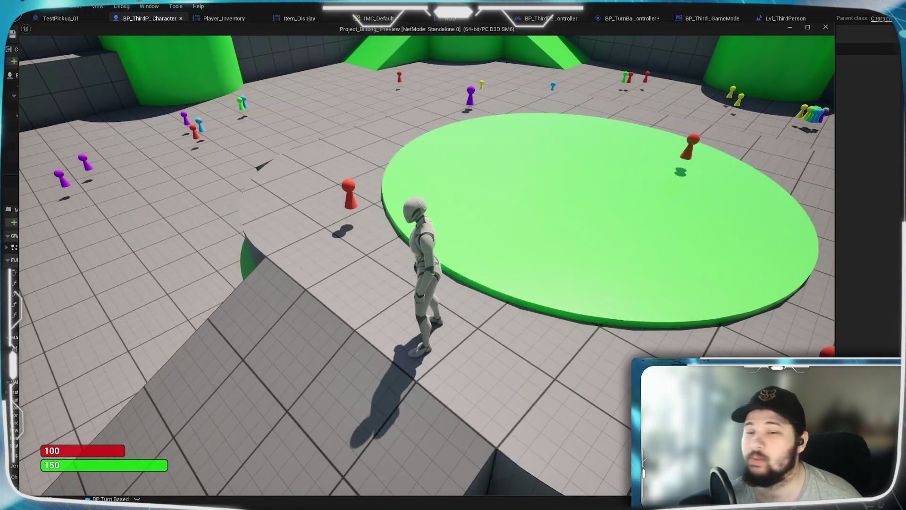
pyautogui.press('w')
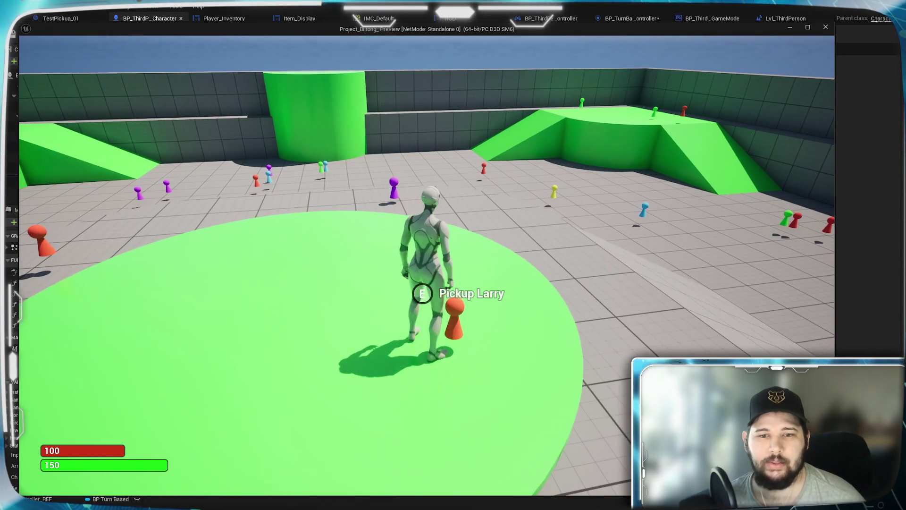
# Run to the yellow pawn, pick it up with E, and stop.
pyautogui.press('w')
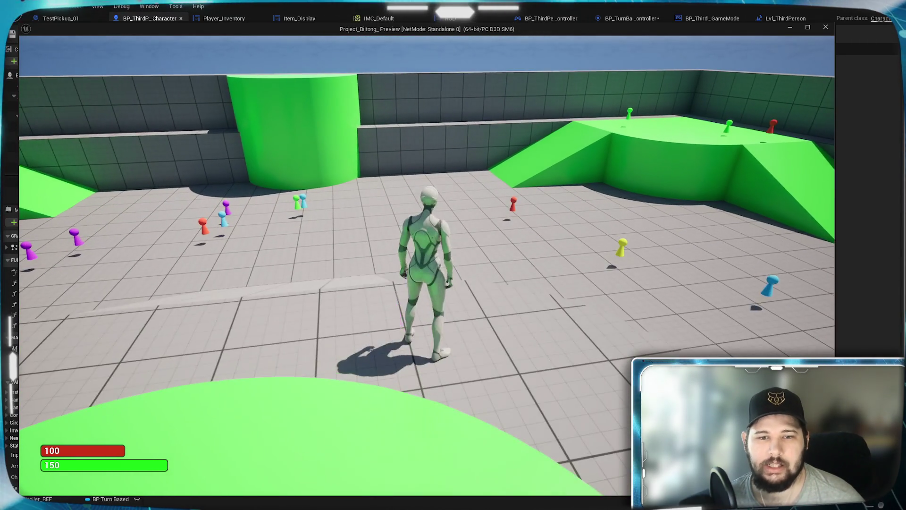
pyautogui.press('w')
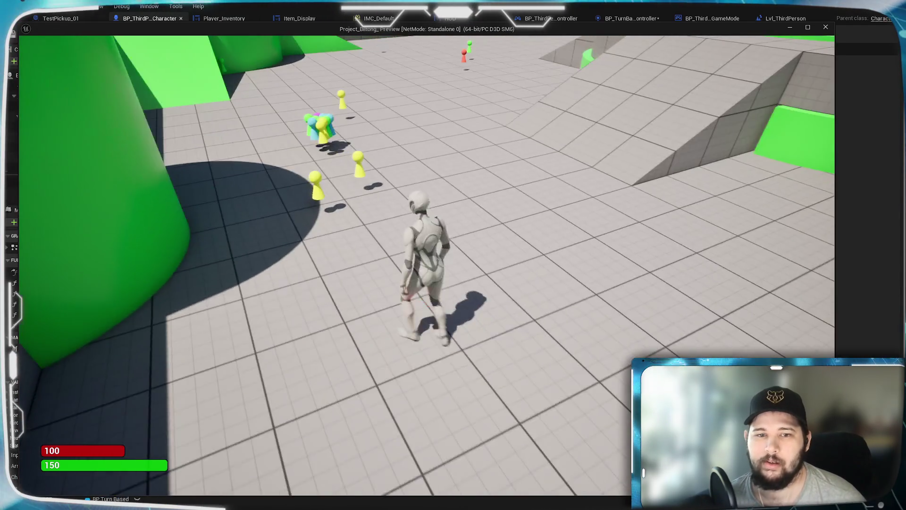
pyautogui.press('w')
pyautogui.press('e')
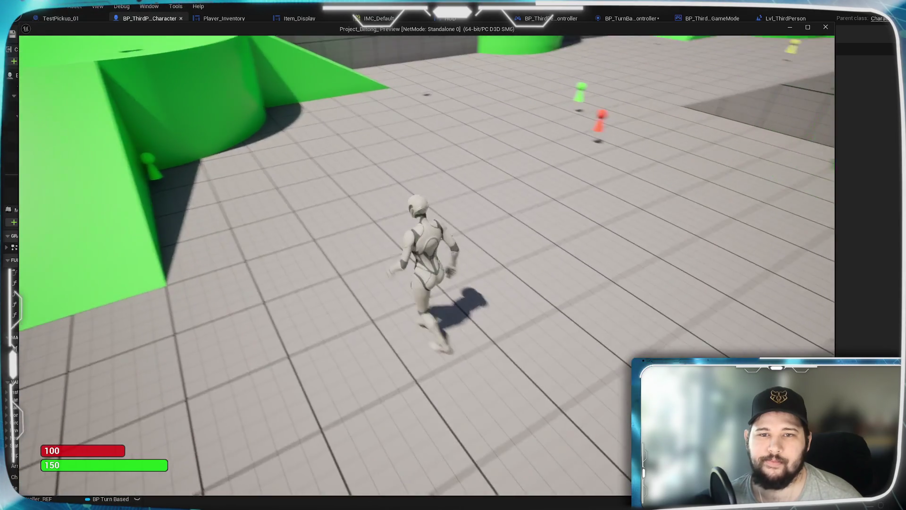
pyautogui.press('s')
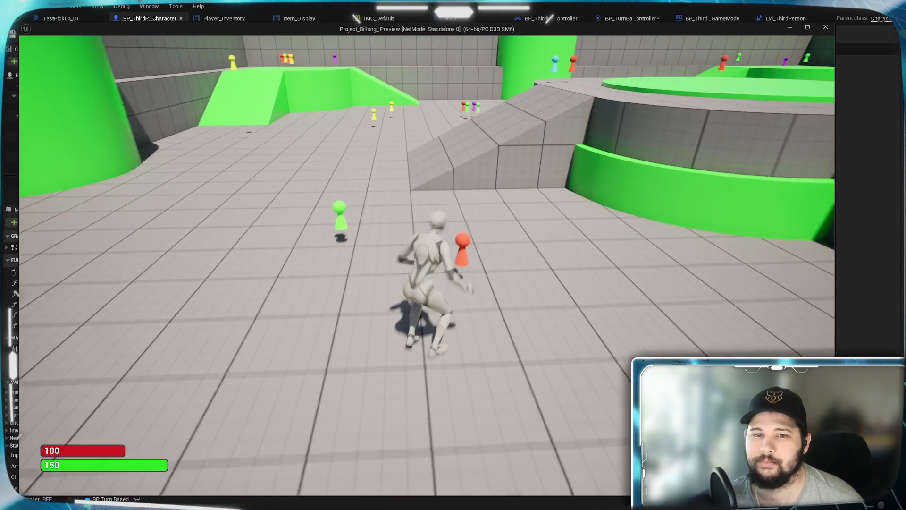
# Jump, collect the red pawn, run up the green ramp onto the platform, and open the inventory.
pyautogui.press('w')
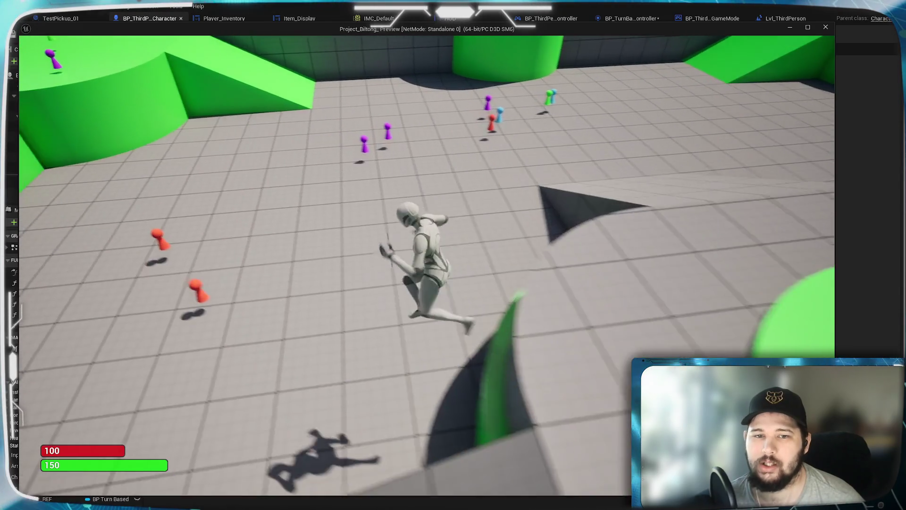
pyautogui.press('space')
pyautogui.press('w')
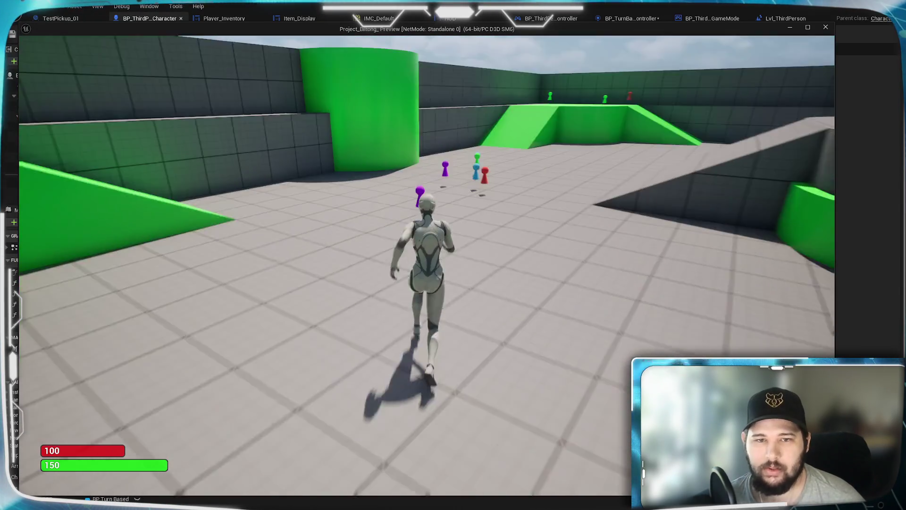
pyautogui.press('w')
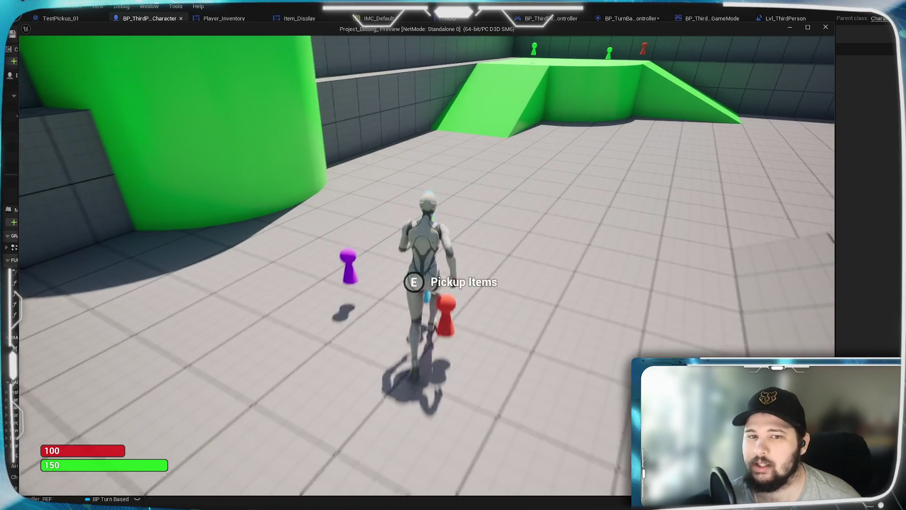
pyautogui.press('w')
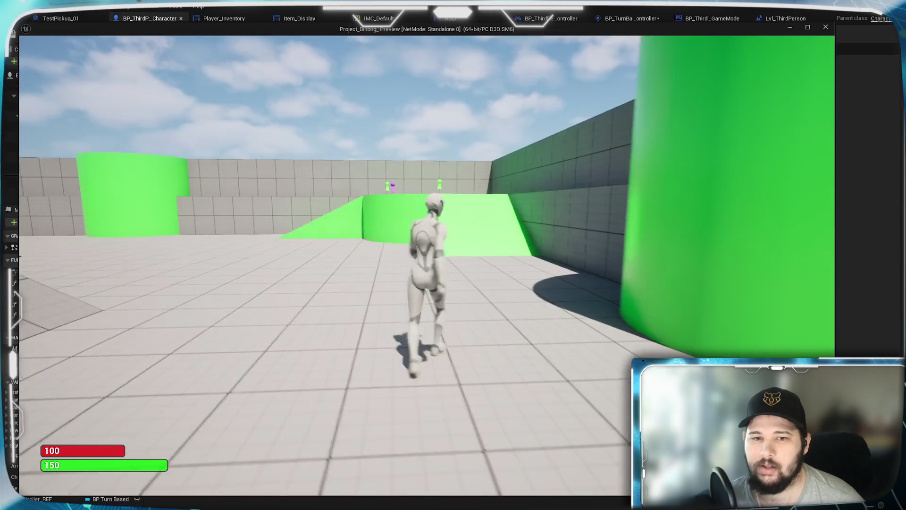
pyautogui.press('w')
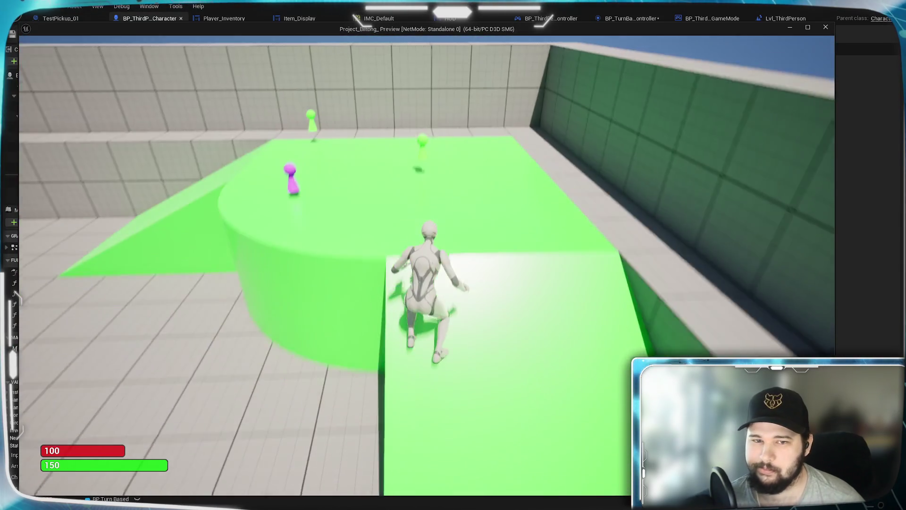
pyautogui.press('w')
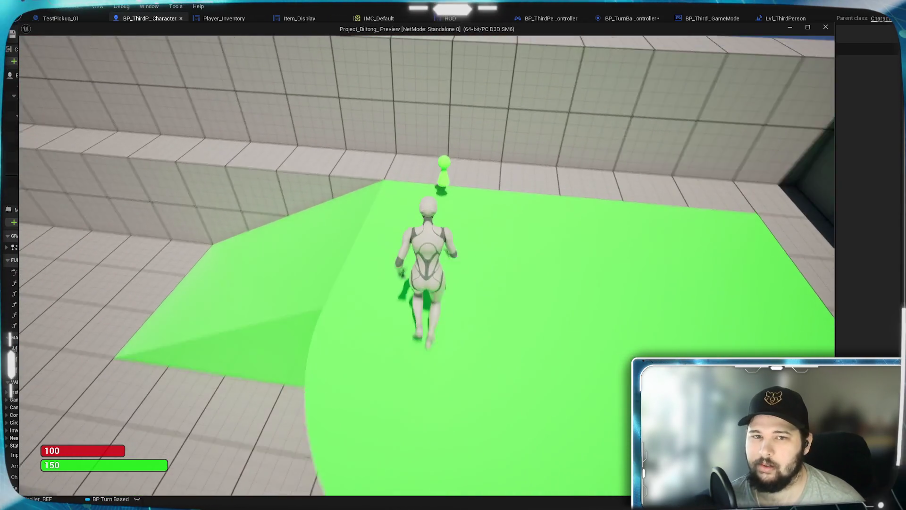
pyautogui.press('w')
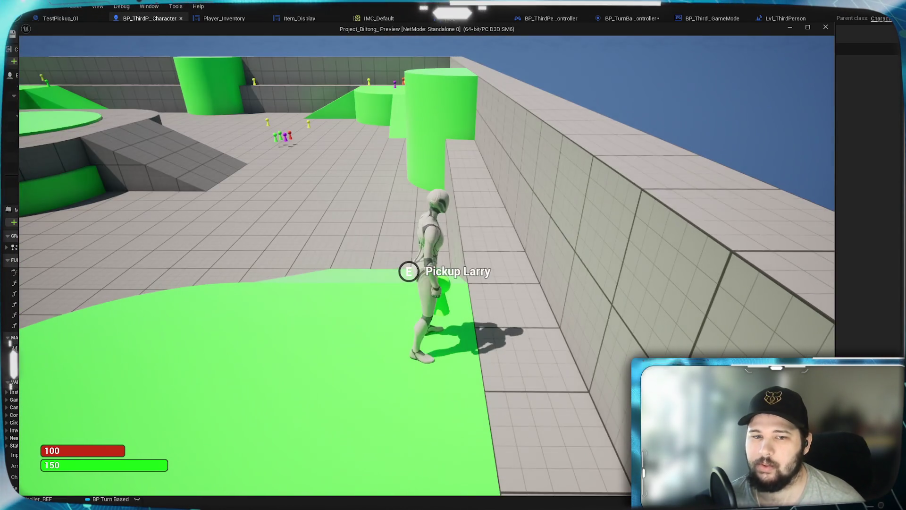
pyautogui.press('i')
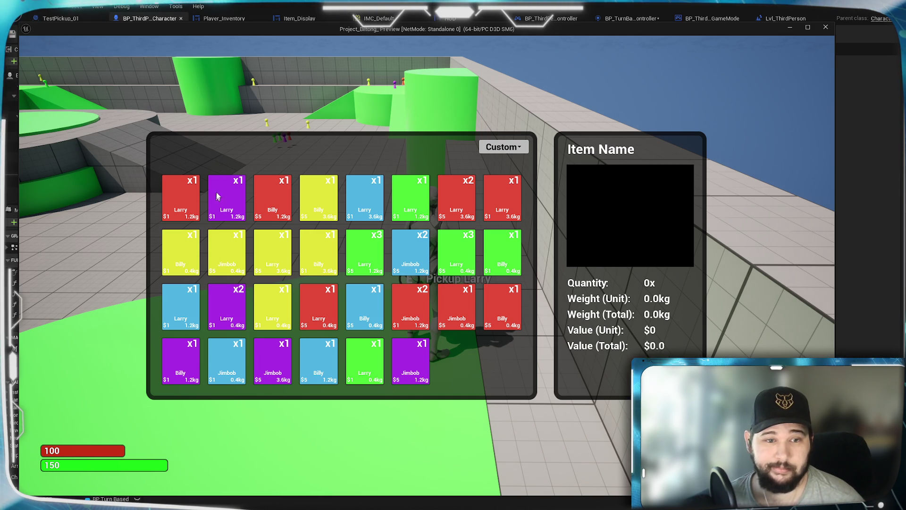
# Sort the inventory by Quantity, then close it with Tab and run forward through the level.
pyautogui.click(504, 147)
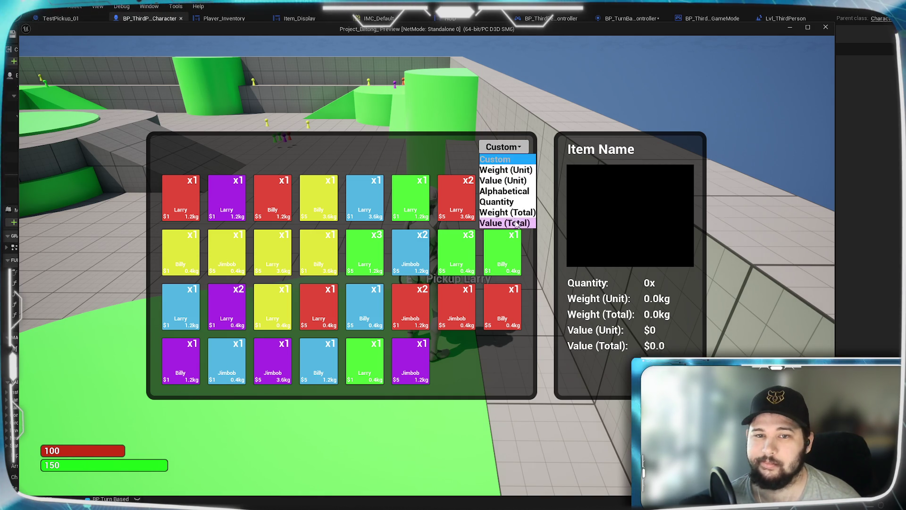
pyautogui.click(509, 202)
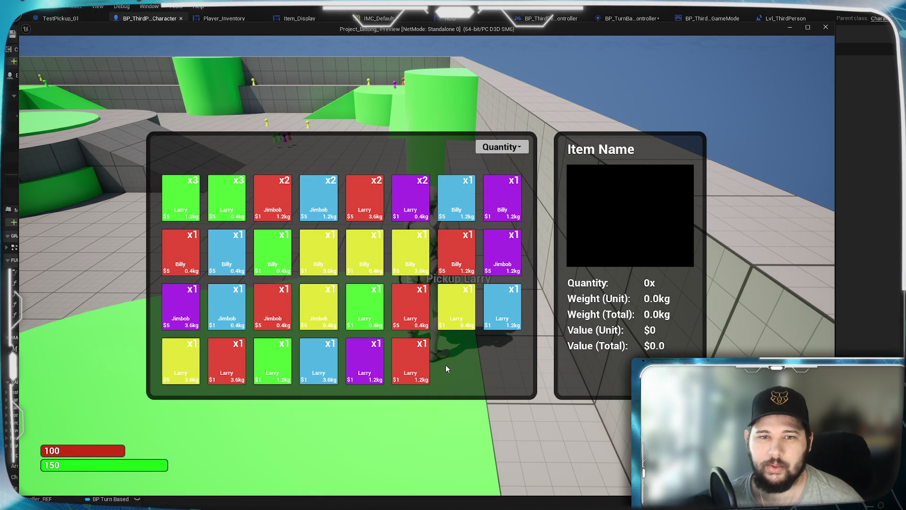
pyautogui.press('Tab')
pyautogui.press('w')
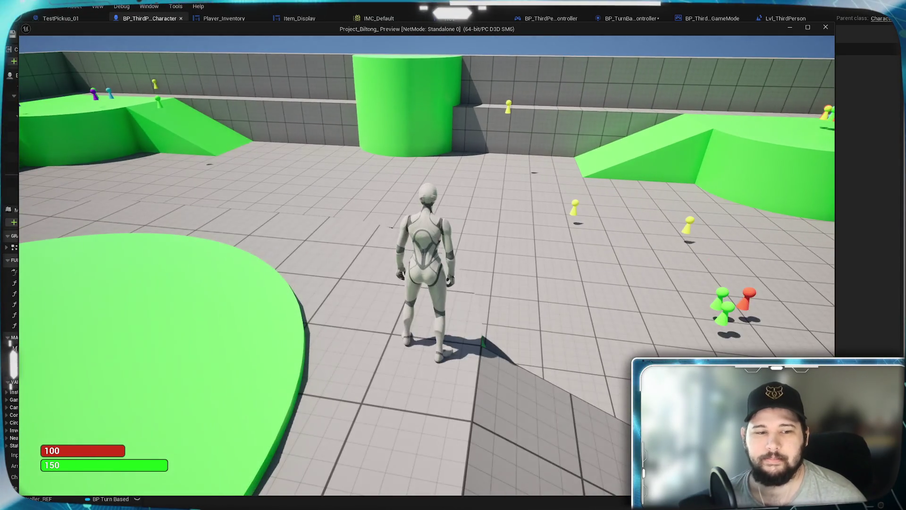
# Reopen the inventory, sort it by Weight (Total), and view the red Larry x3 item's details.
pyautogui.press('i')
pyautogui.click(517, 147)
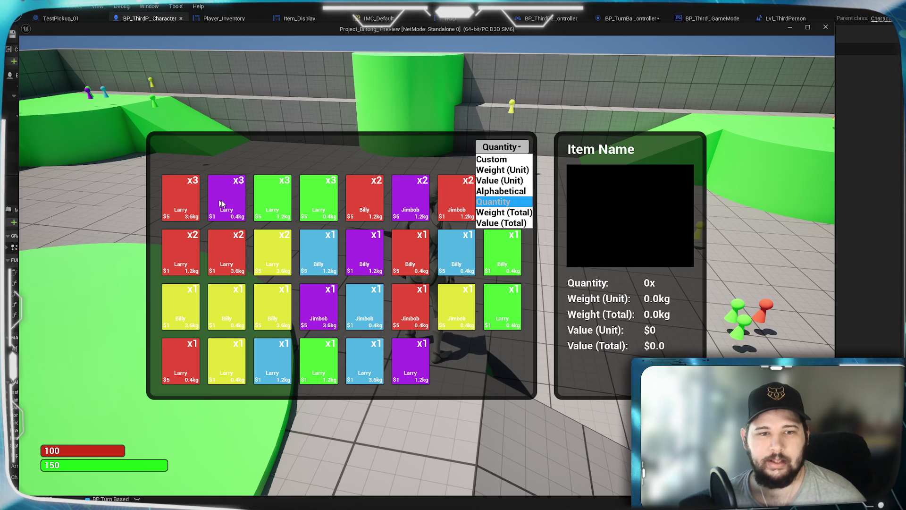
pyautogui.click(504, 212)
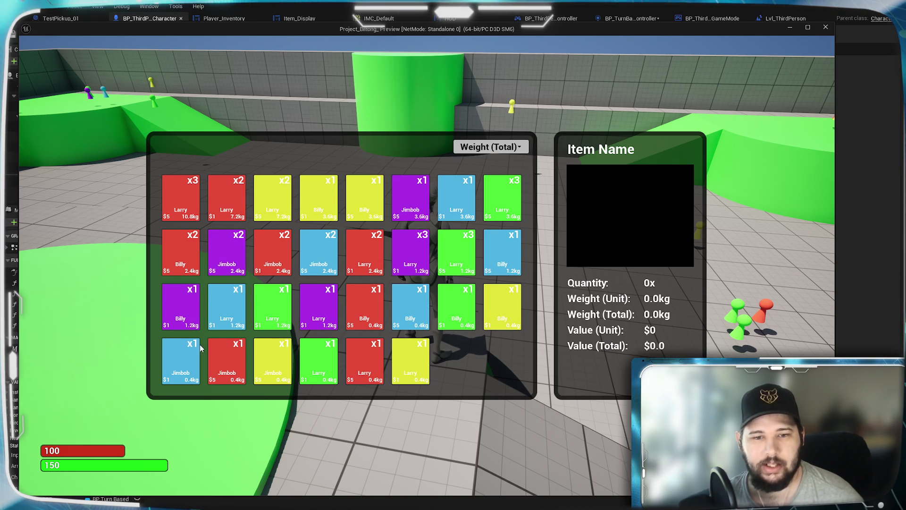
pyautogui.click(198, 211)
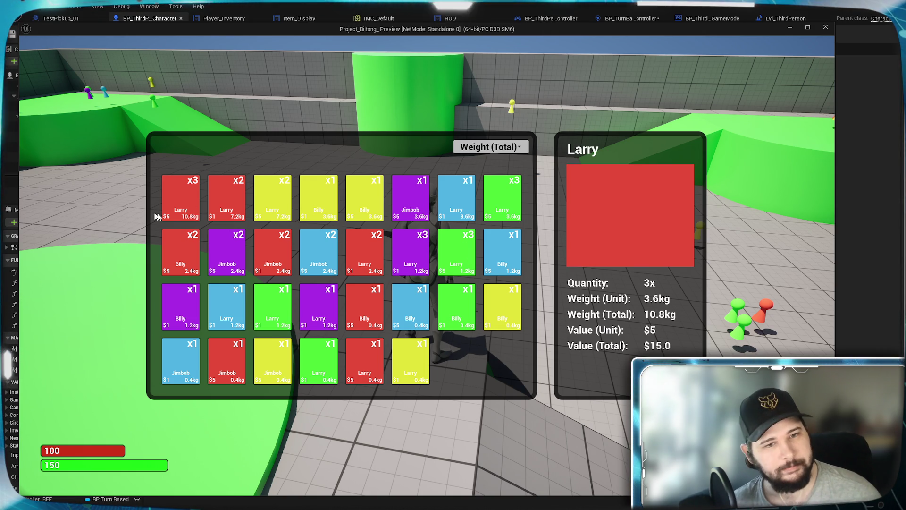
# Cycle the sort through Quantity, Alphabetical and Value (Total), then end the play session with Esc.
pyautogui.click(492, 148)
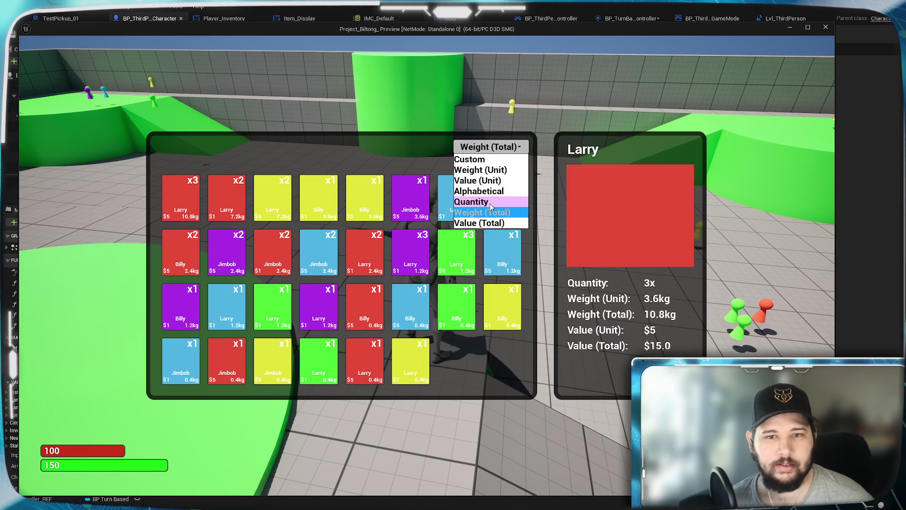
pyautogui.click(492, 202)
pyautogui.click(494, 149)
pyautogui.click(500, 191)
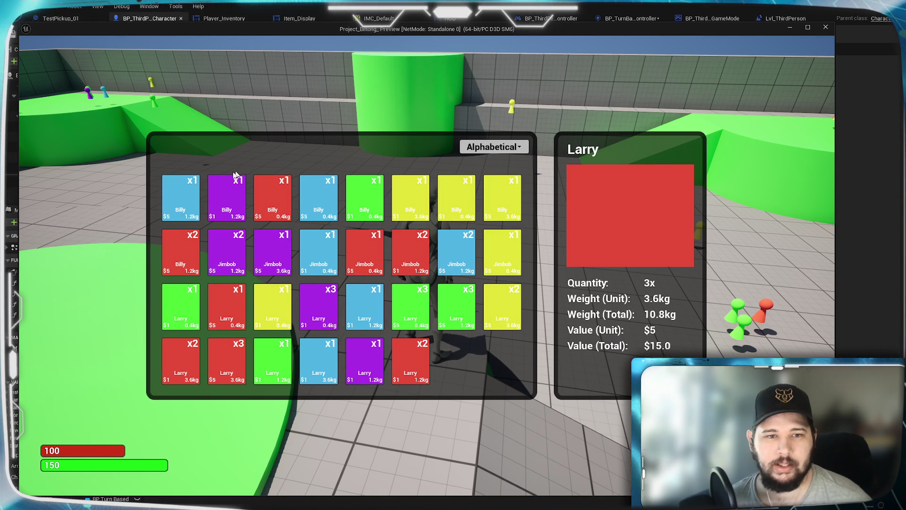
pyautogui.click(491, 148)
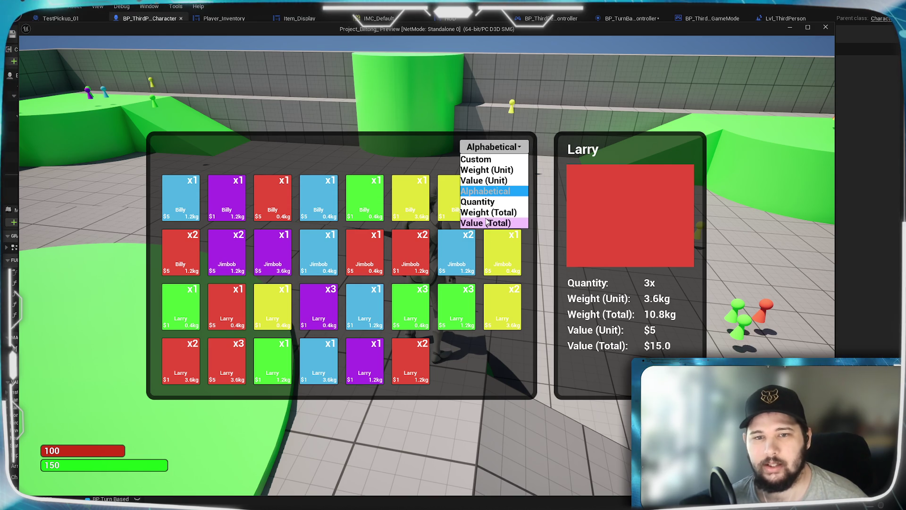
pyautogui.click(489, 223)
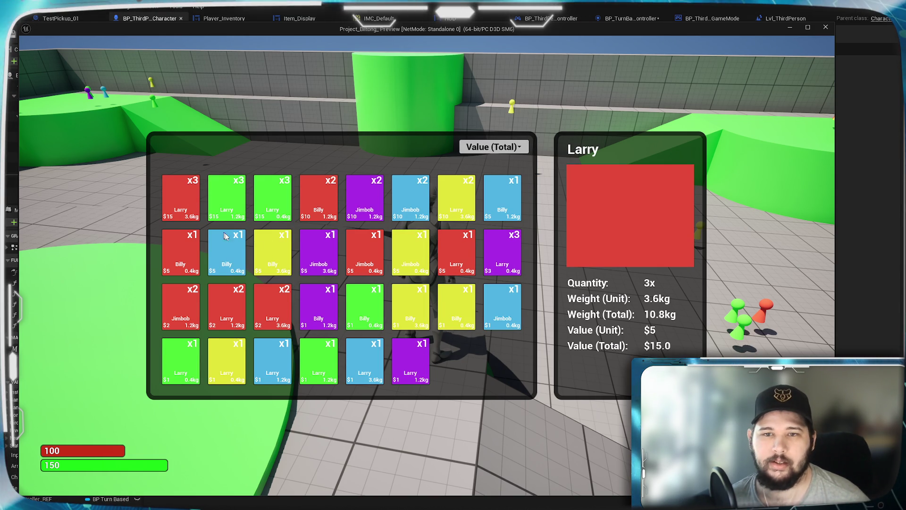
pyautogui.press('Escape')
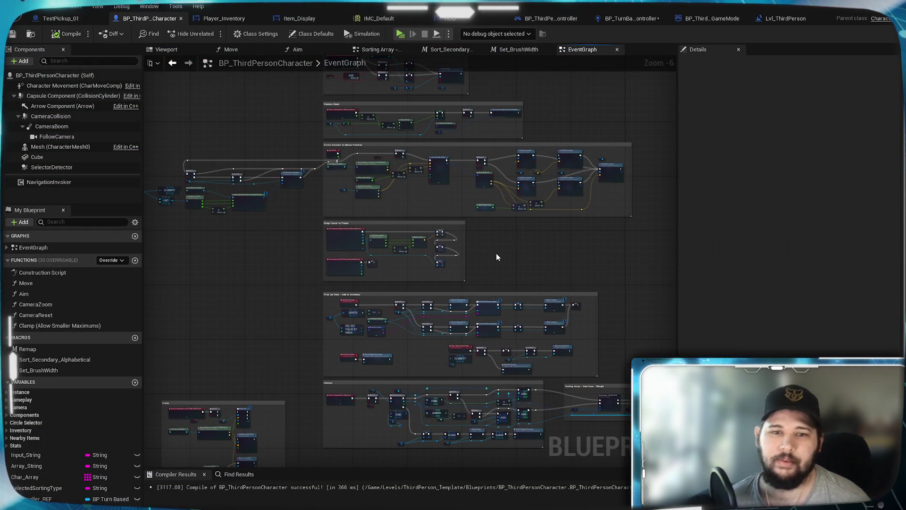
# Zoom and pan the EventGraph to view the Movement, Pause Menu and Camera Zoom groups.
pyautogui.scroll(-3, 498, 265)
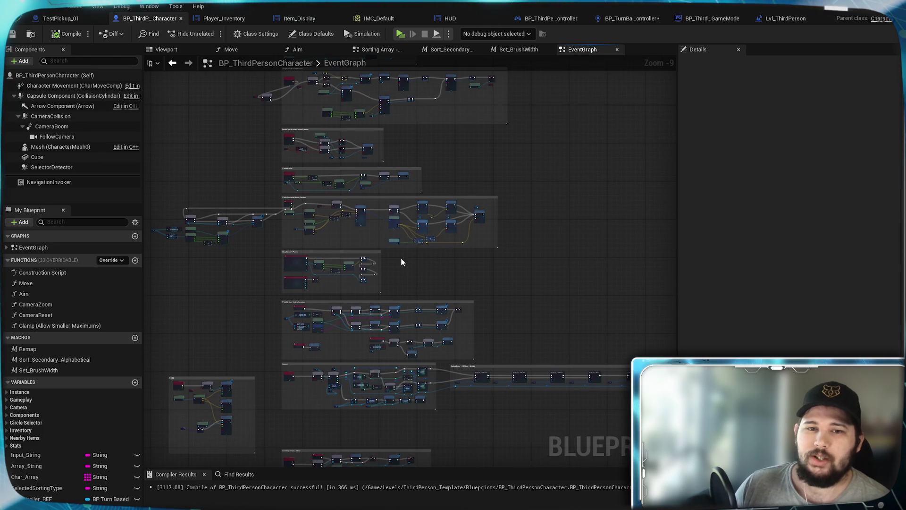
pyautogui.scroll(4, 477, 285)
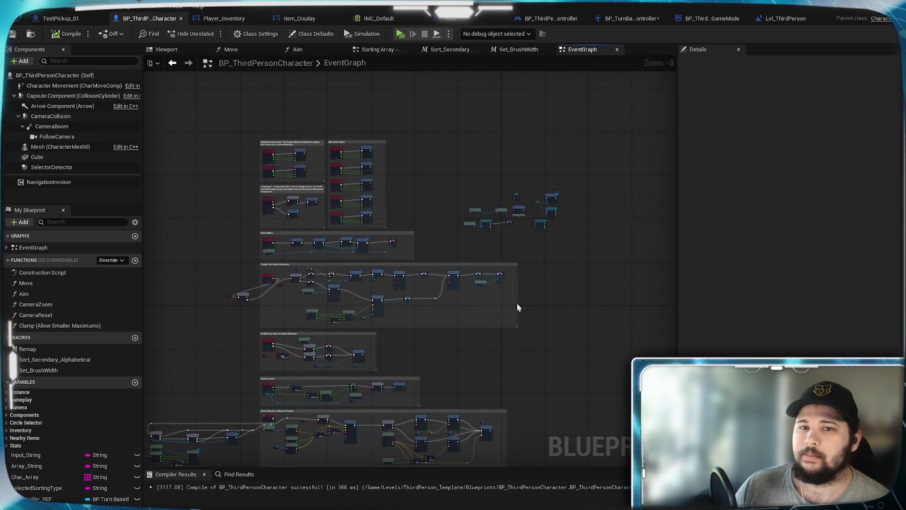
pyautogui.moveTo(332, 221)
pyautogui.mouseDown()
pyautogui.moveTo(492, 289)
pyautogui.moveTo(482, 283)
pyautogui.moveTo(492, 265)
pyautogui.mouseUp()
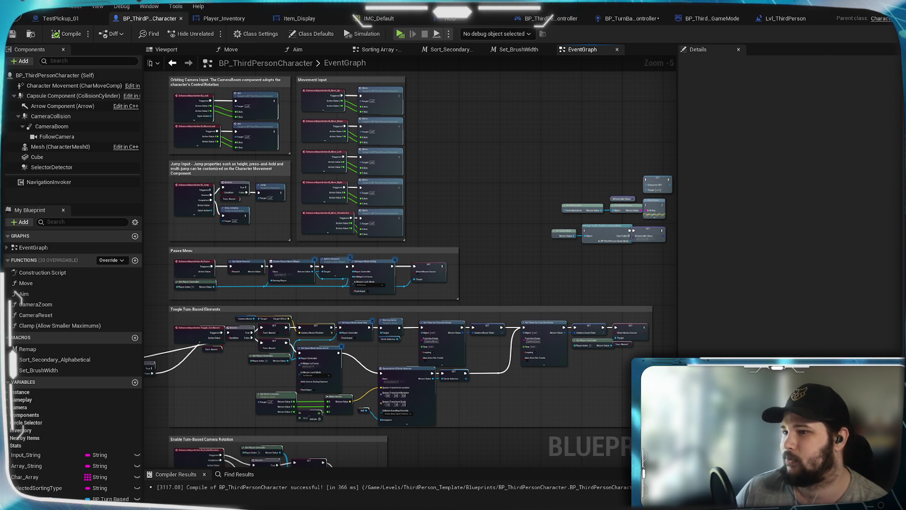
pyautogui.moveTo(539, 259)
pyautogui.mouseDown()
pyautogui.moveTo(565, 174)
pyautogui.moveTo(571, 183)
pyautogui.mouseUp()
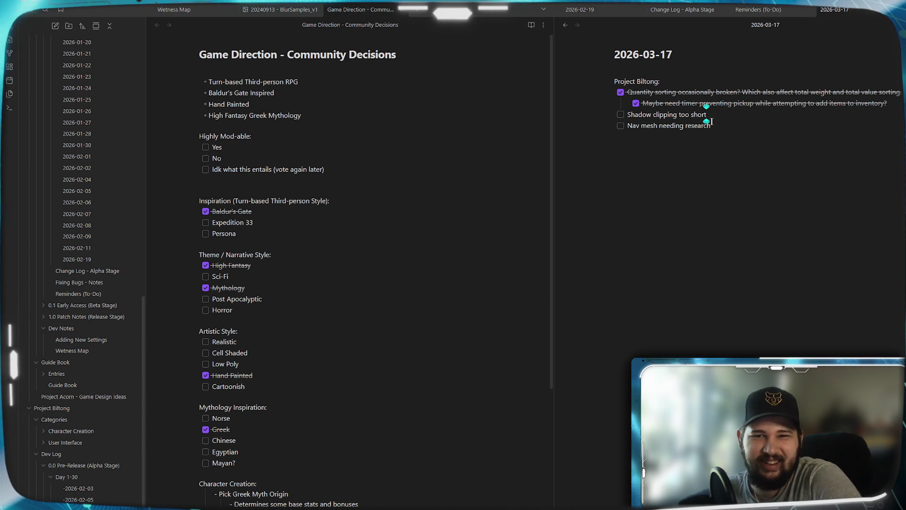
pyautogui.scroll(-6, 350, 264)
pyautogui.scroll(6, 349, 264)
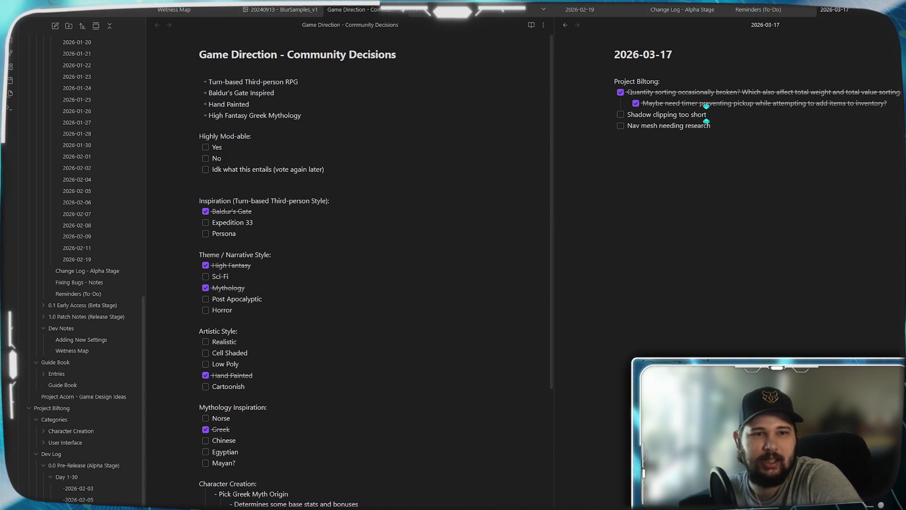
pyautogui.scroll(-2, 349, 264)
pyautogui.scroll(2, 349, 264)
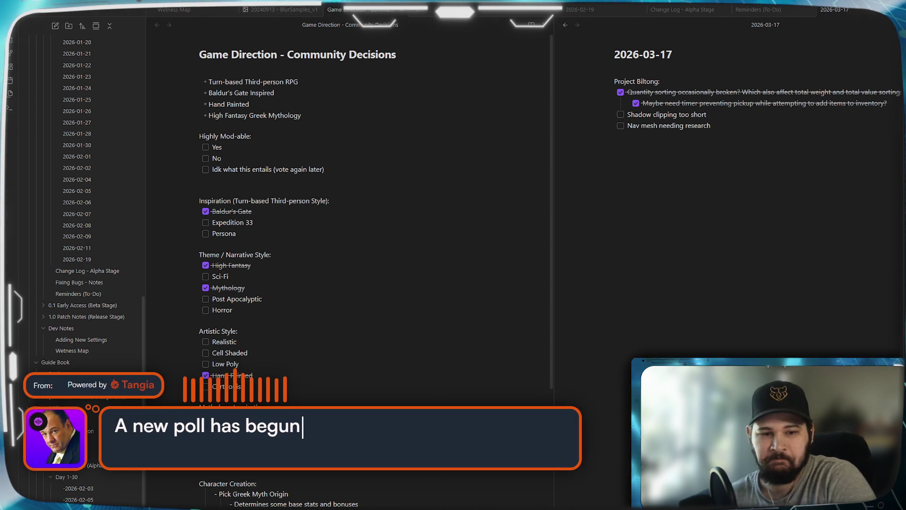
# Replace 'something' in the reflection pass bullet with 'decal', starting a parenthetical note.
pyautogui.scroll(-4, 349, 236)
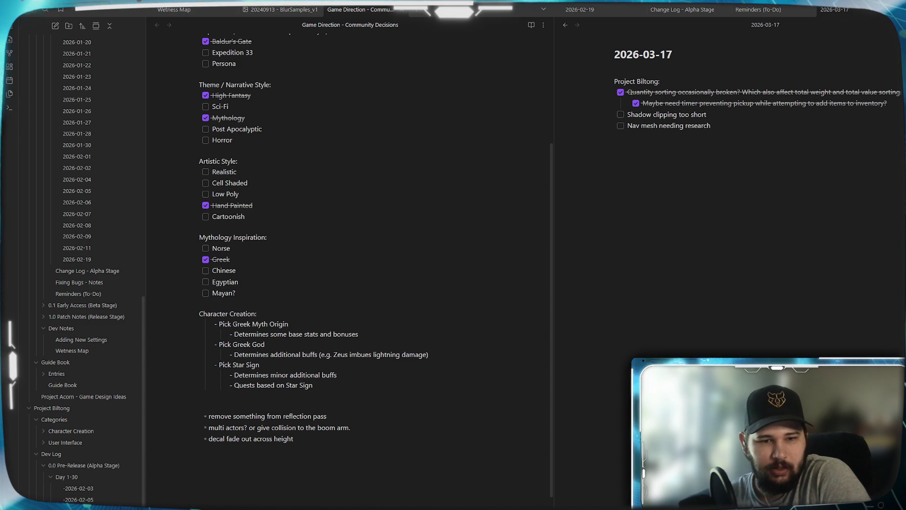
pyautogui.click(327, 416)
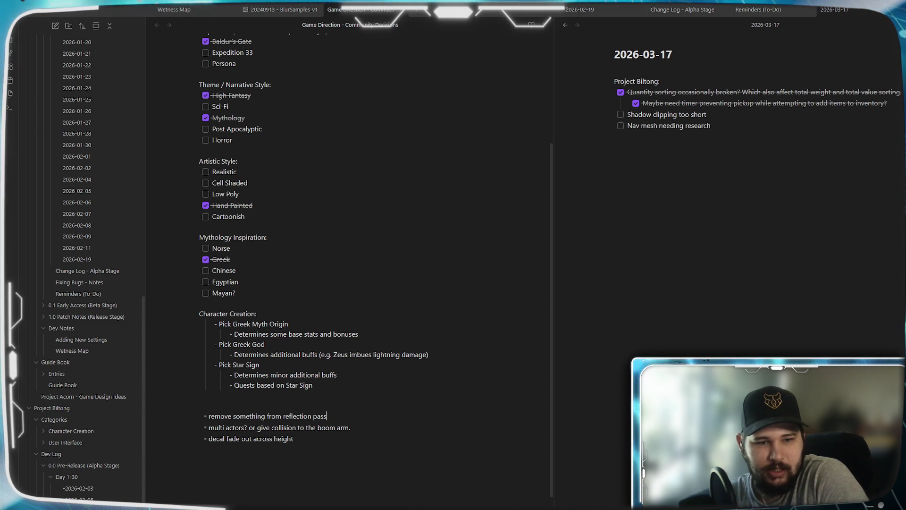
pyautogui.doubleClick(251, 416)
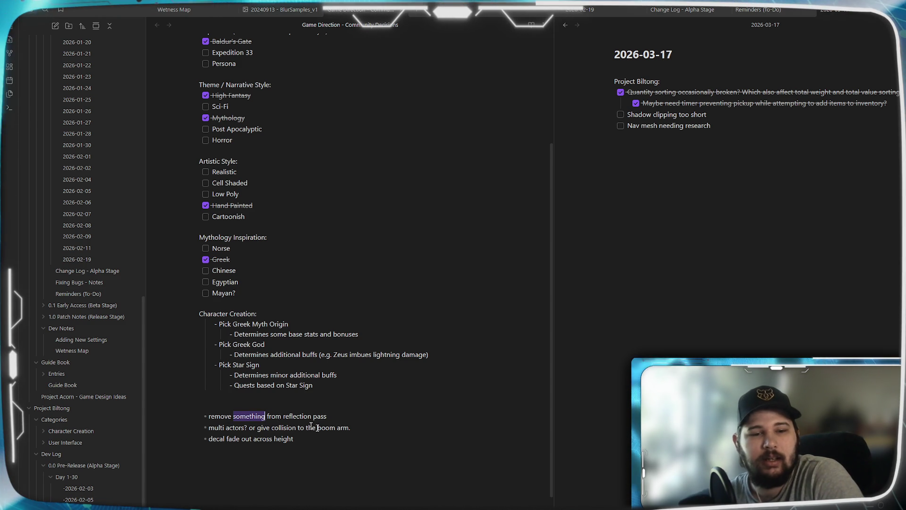
pyautogui.write('deca')
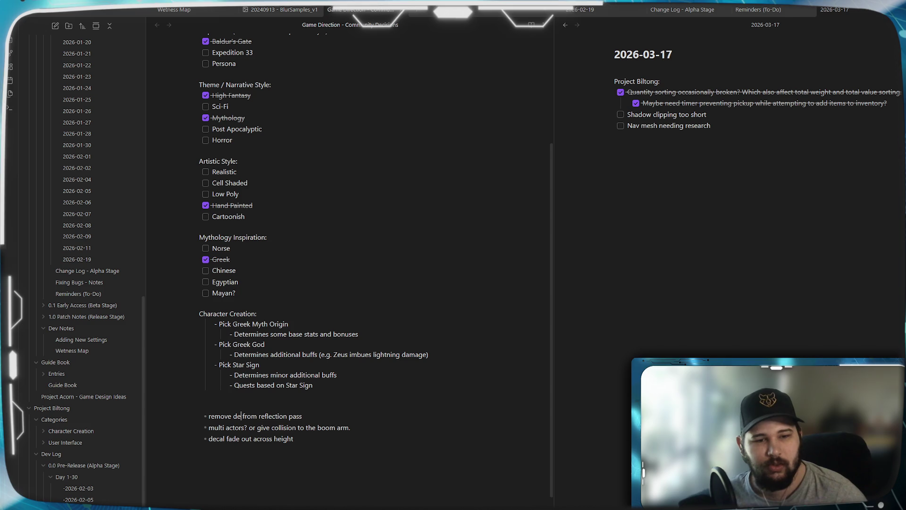
pyautogui.write('l')
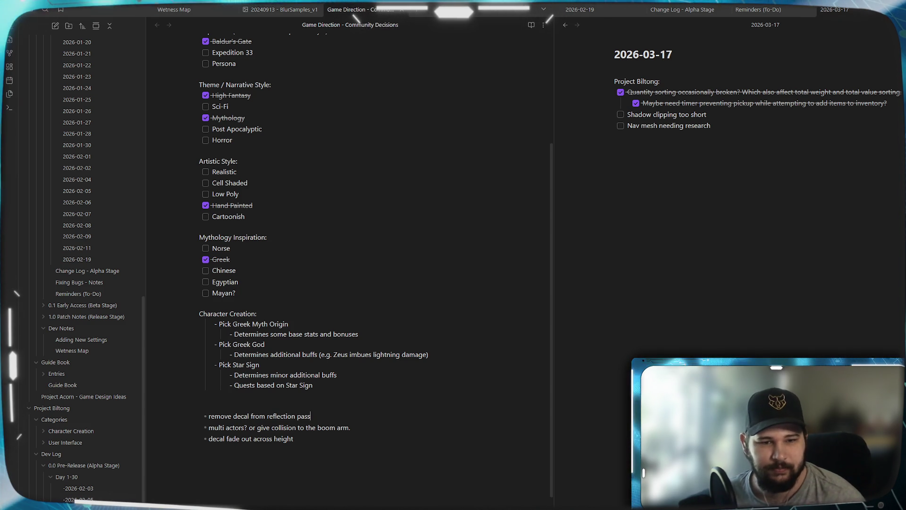
pyautogui.write('(not possible for t')
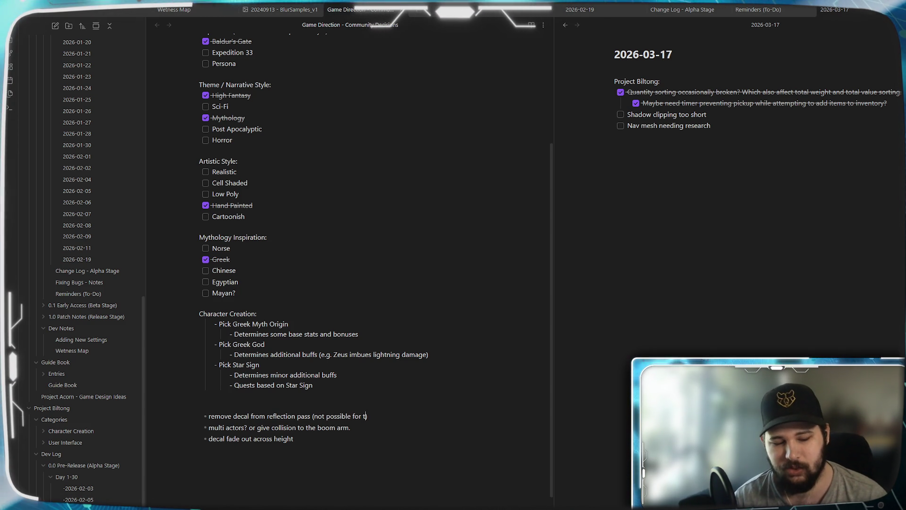
pyautogui.write('ra')
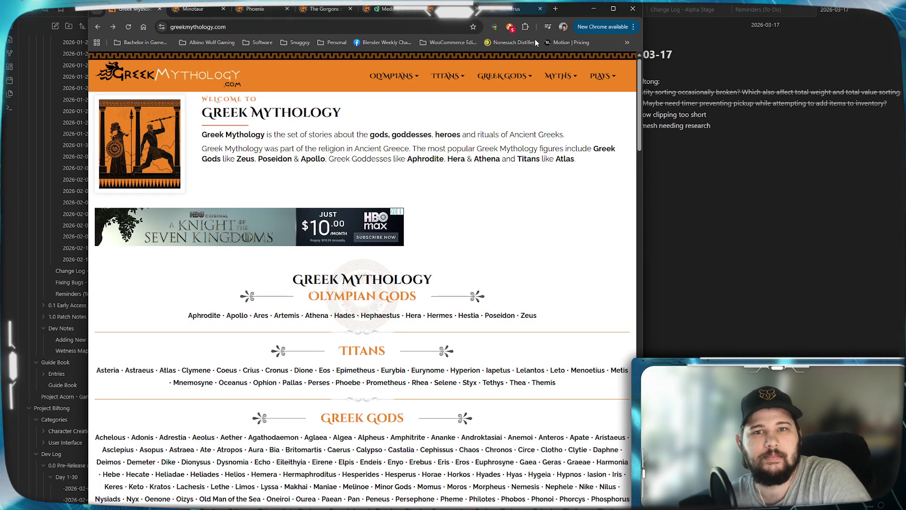
# Move Chrome right, browse the Creatures, Elements and Figures lists, and right-click the Figures link.
pyautogui.moveTo(565, 9)
pyautogui.mouseDown()
pyautogui.moveTo(663, 26)
pyautogui.moveTo(670, 121)
pyautogui.moveTo(827, 53)
pyautogui.moveTo(698, 27)
pyautogui.moveTo(669, 32)
pyautogui.mouseUp()
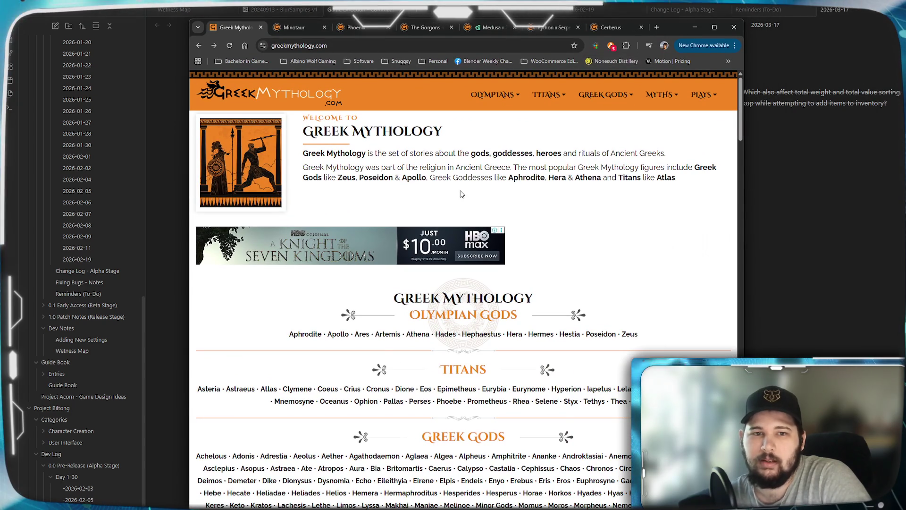
pyautogui.scroll(-2, 457, 190)
pyautogui.scroll(1, 457, 190)
pyautogui.scroll(-2, 457, 191)
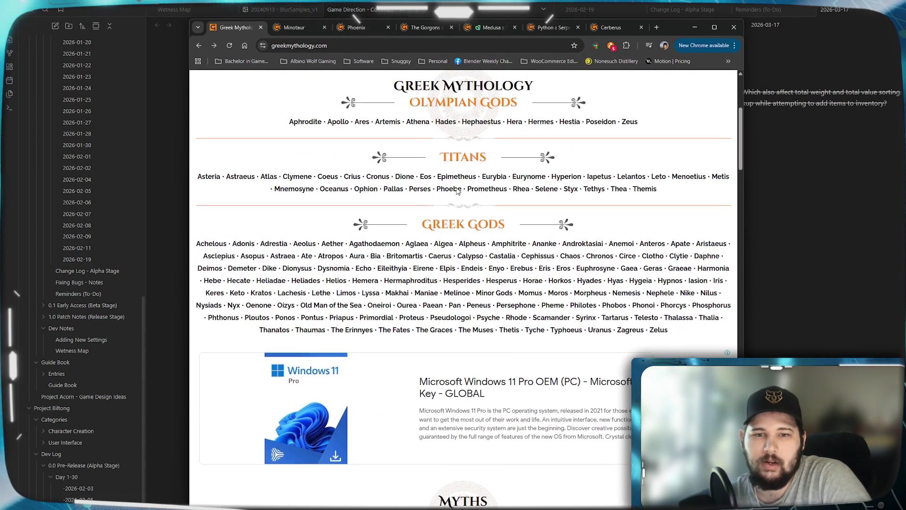
pyautogui.scroll(3, 456, 190)
pyautogui.scroll(-1, 457, 191)
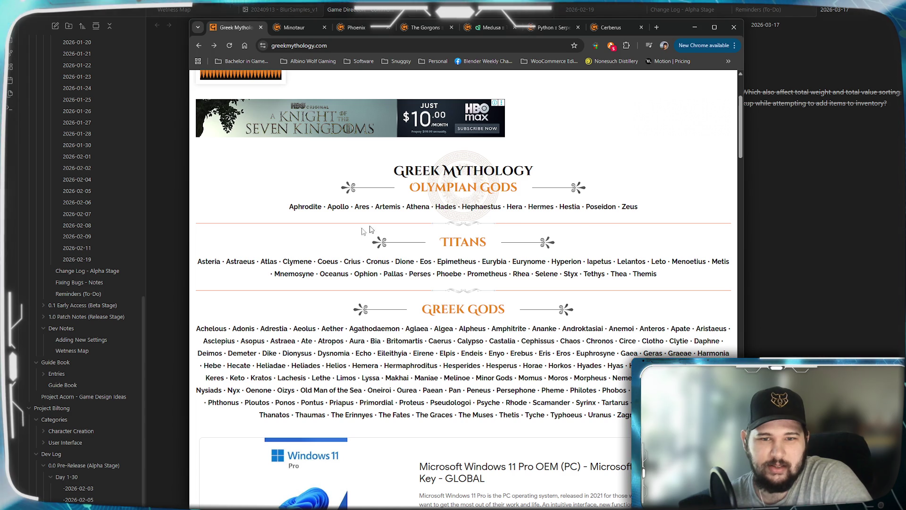
pyautogui.scroll(-4, 446, 262)
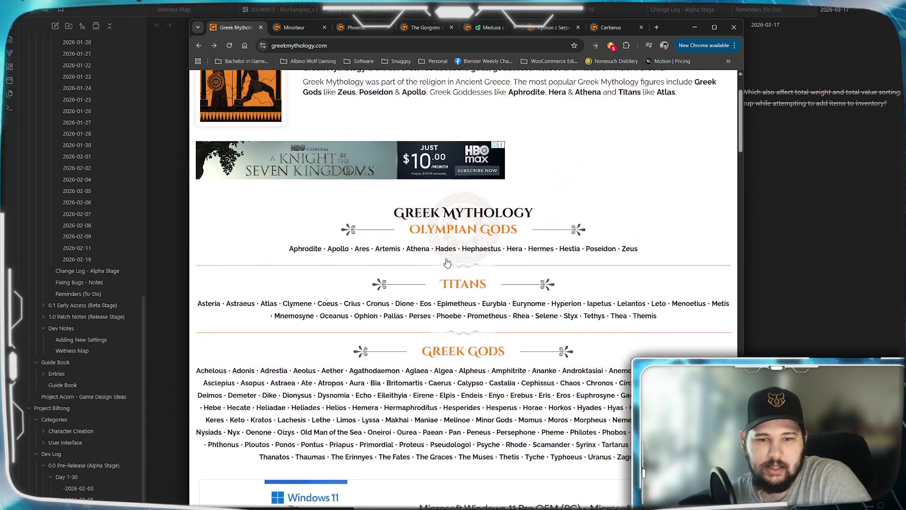
pyautogui.scroll(-5, 446, 262)
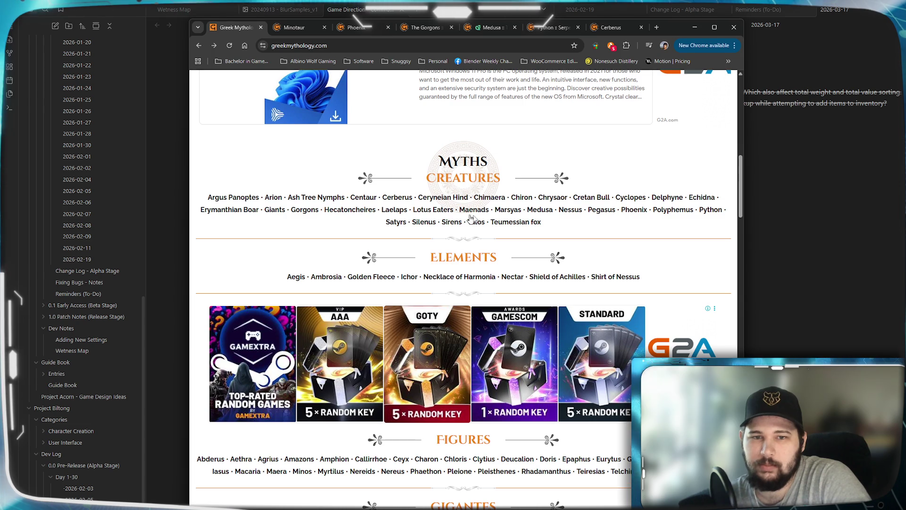
pyautogui.scroll(-3, 496, 178)
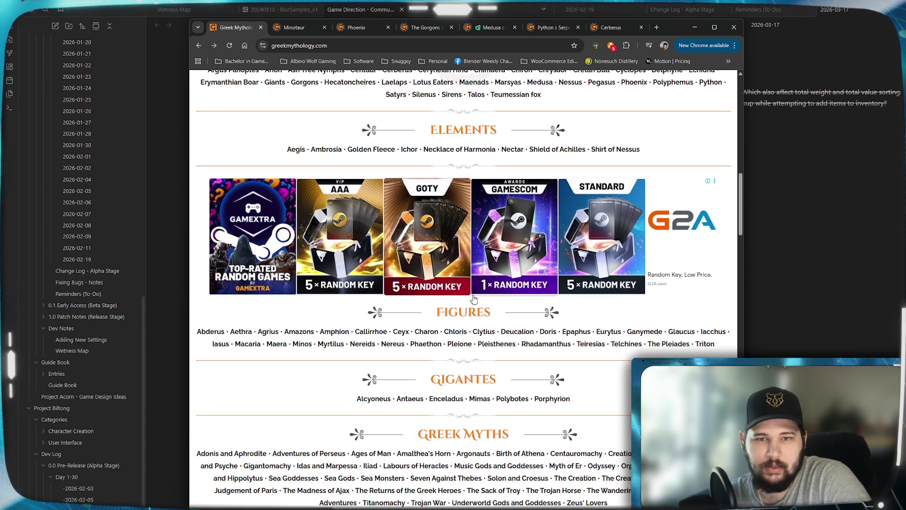
pyautogui.scroll(1, 495, 179)
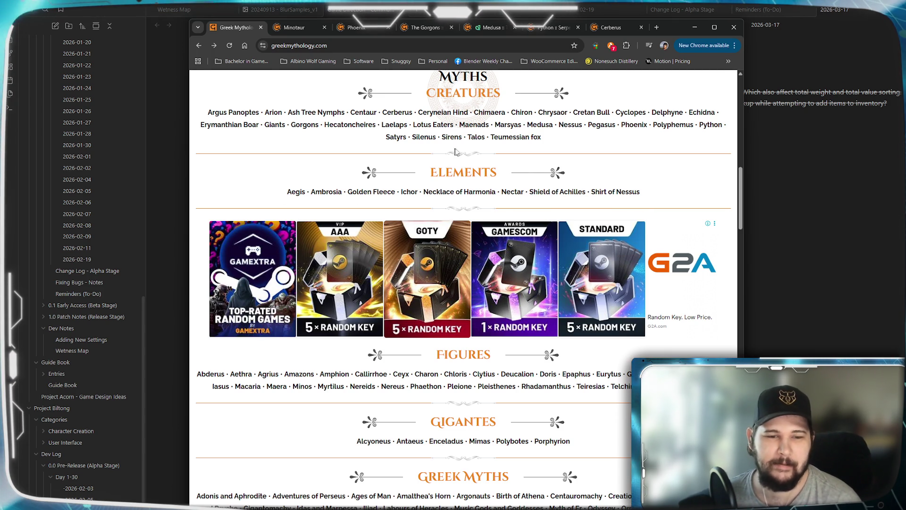
pyautogui.scroll(-2, 493, 293)
pyautogui.scroll(2, 479, 289)
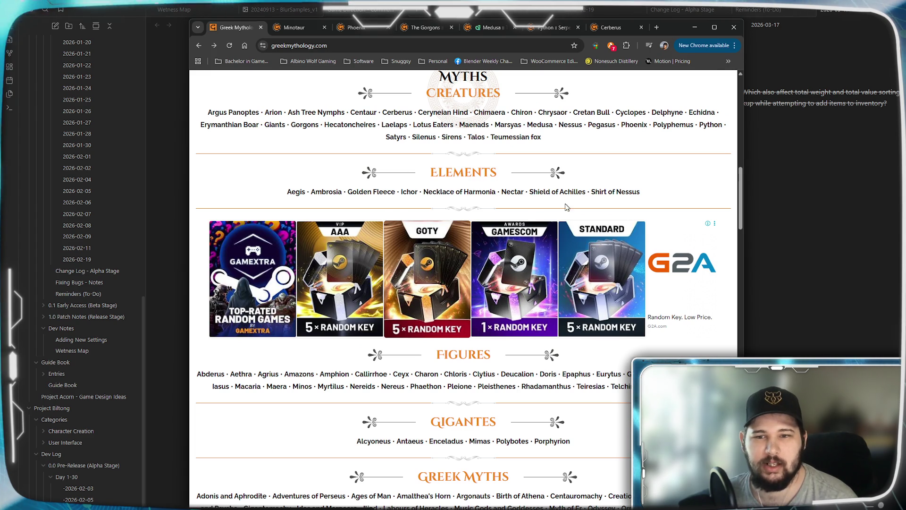
pyautogui.scroll(-3, 477, 173)
pyautogui.scroll(-1, 448, 243)
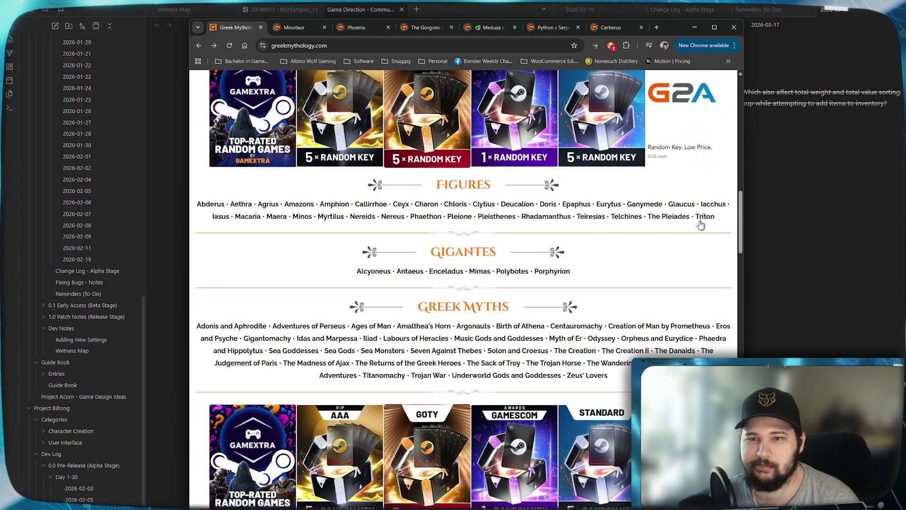
pyautogui.rightClick(455, 185)
# Open Figures in a new tab, then browse the Heroes, Monsters and Mortals lists.
pyautogui.click(469, 191)
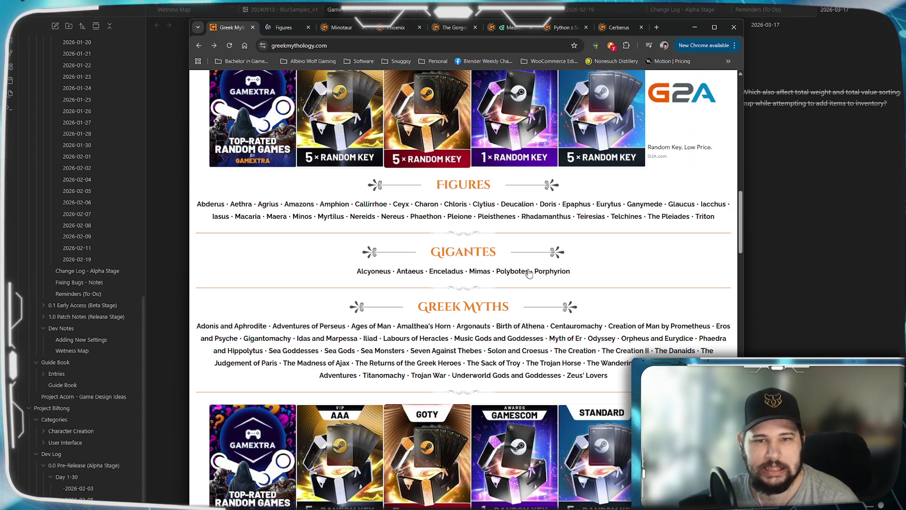
pyautogui.scroll(-1, 528, 273)
pyautogui.scroll(-1, 536, 274)
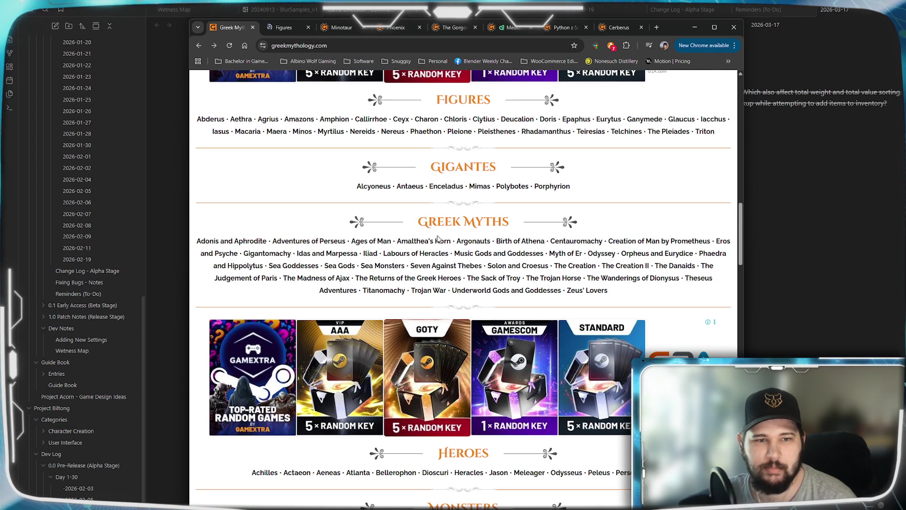
pyautogui.scroll(-2, 484, 281)
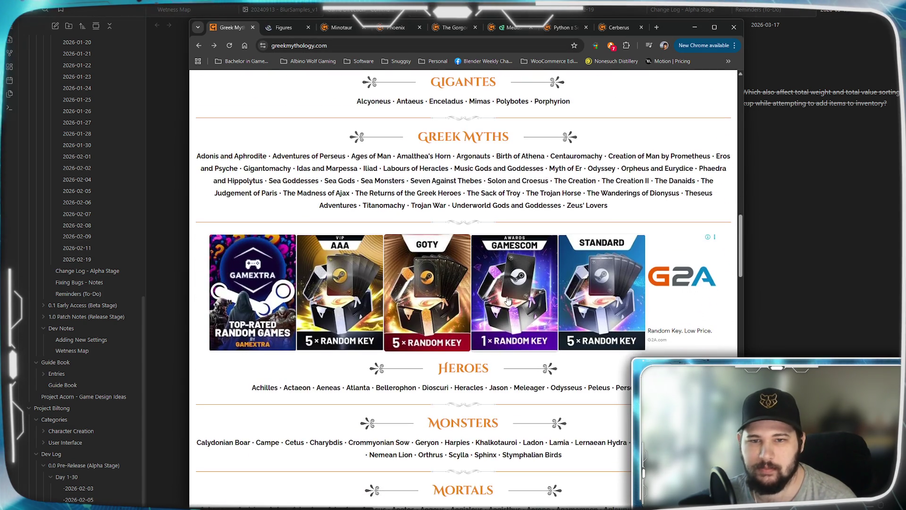
pyautogui.scroll(-3, 509, 302)
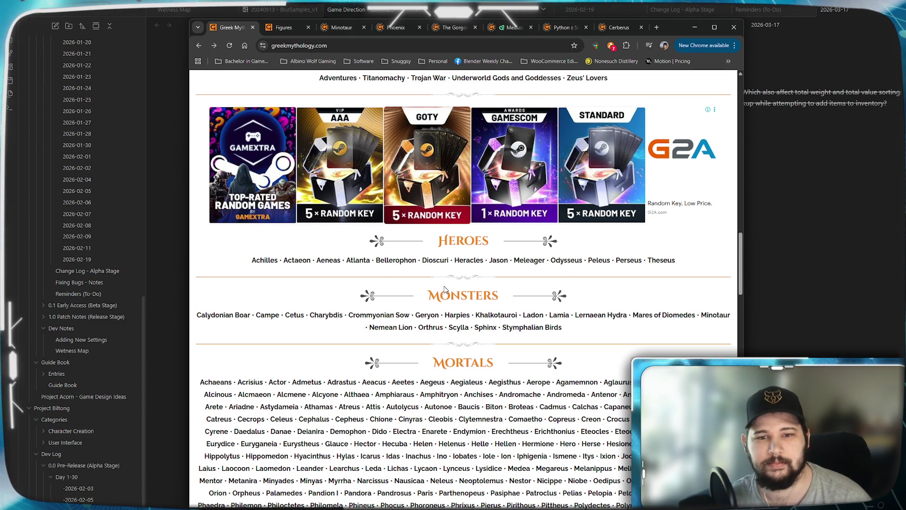
pyautogui.scroll(-1, 453, 283)
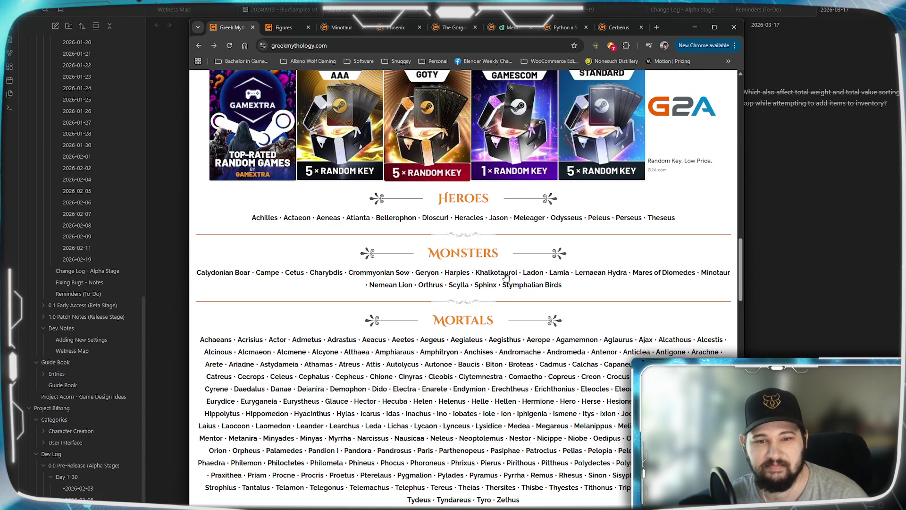
pyautogui.scroll(5, 503, 279)
pyautogui.scroll(9, 503, 278)
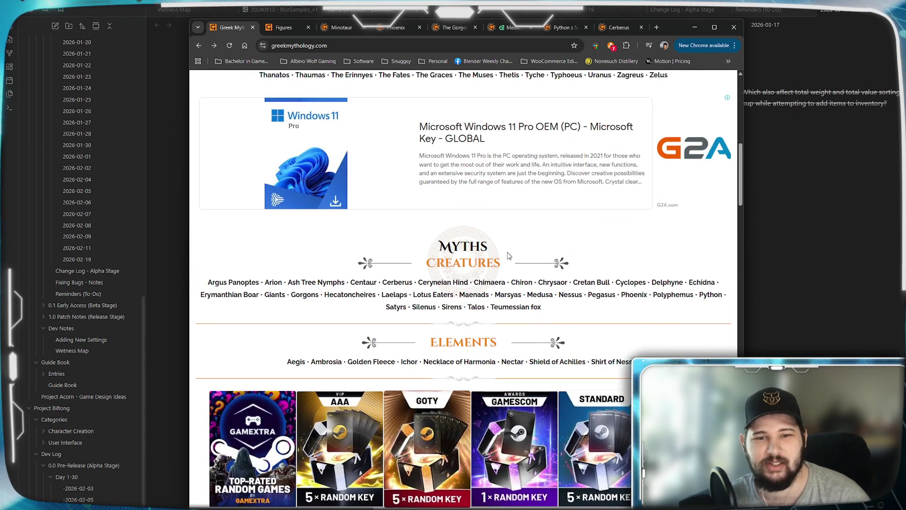
pyautogui.scroll(-5, 509, 256)
pyautogui.scroll(-9, 508, 255)
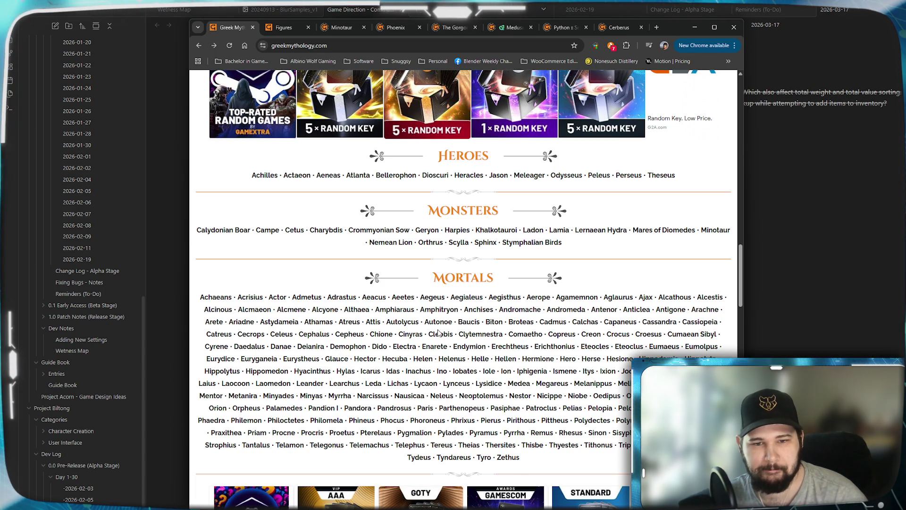
pyautogui.scroll(-7, 481, 459)
pyautogui.scroll(-3, 520, 377)
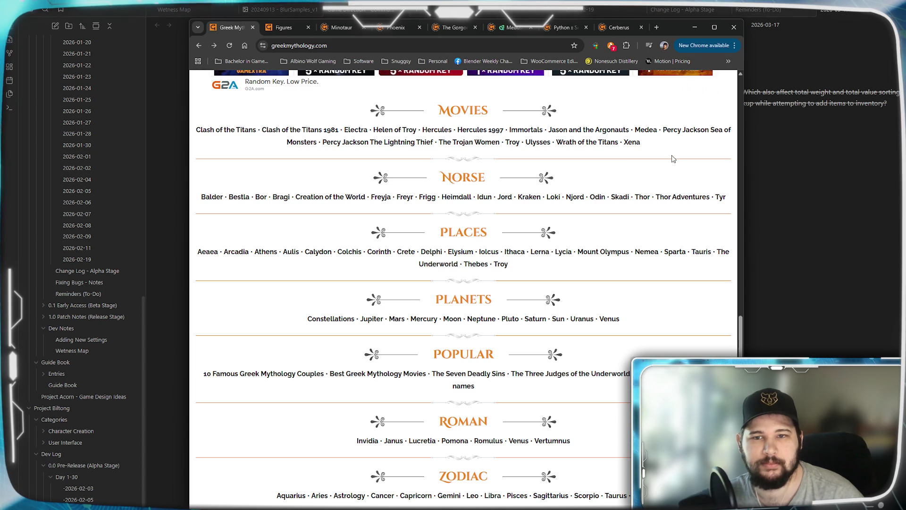
# Browse the Norse, Places, Planets and Zodiac lists, then switch to the Figures tab.
pyautogui.scroll(-1, 661, 166)
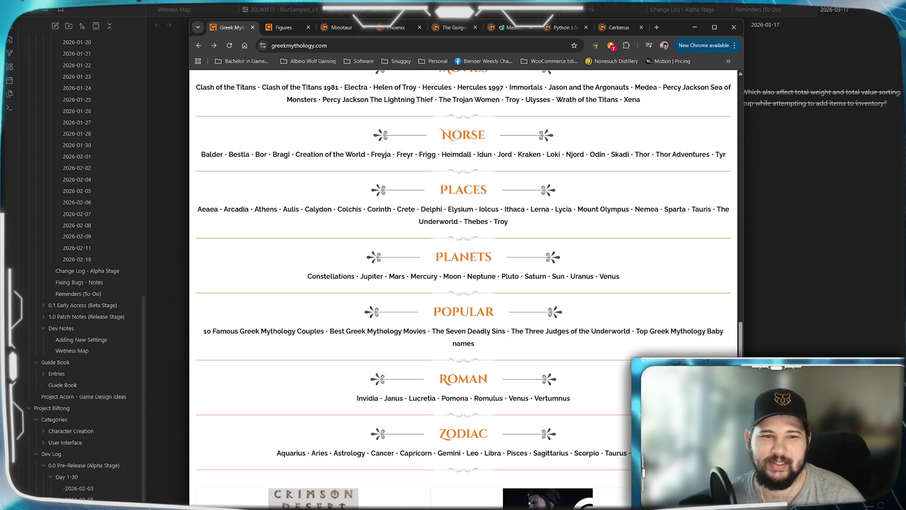
pyautogui.scroll(-1, 499, 222)
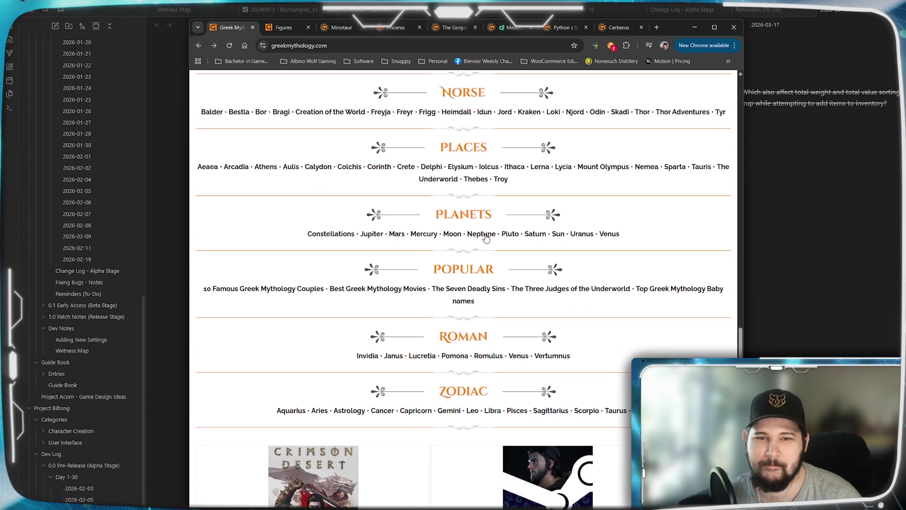
pyautogui.scroll(-1, 488, 238)
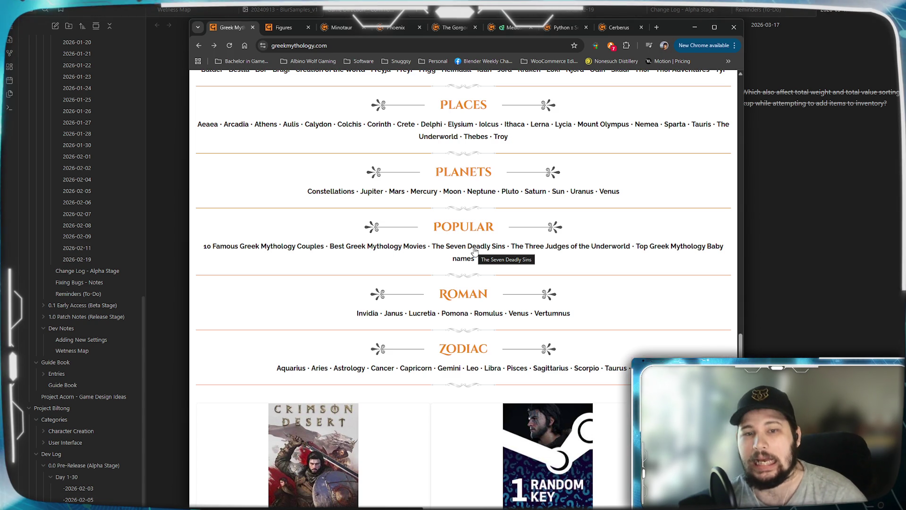
pyautogui.scroll(-1, 475, 251)
pyautogui.scroll(-5, 654, 226)
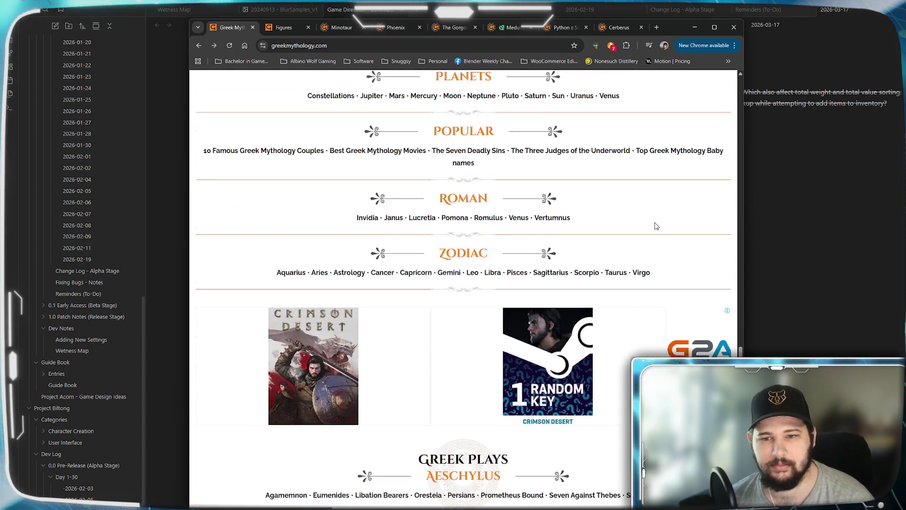
pyautogui.scroll(10, 654, 225)
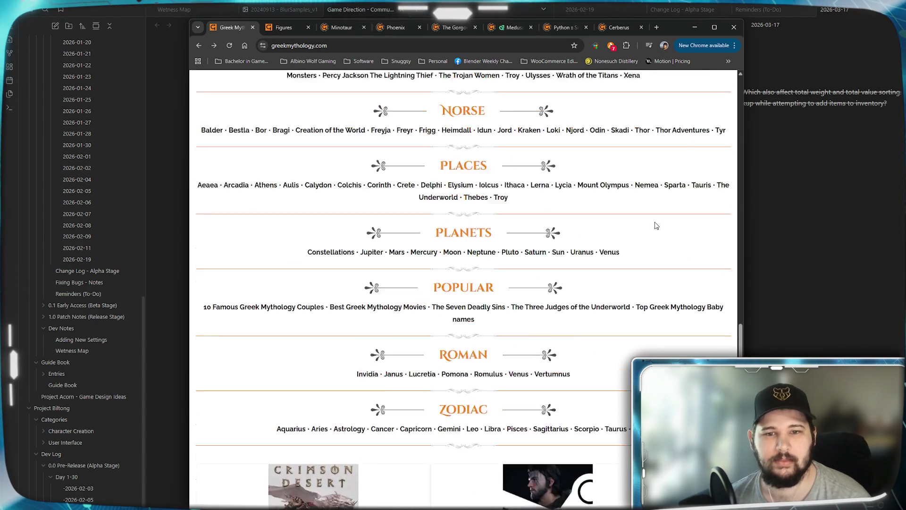
pyautogui.hotkey('ctrl', 'Tab')
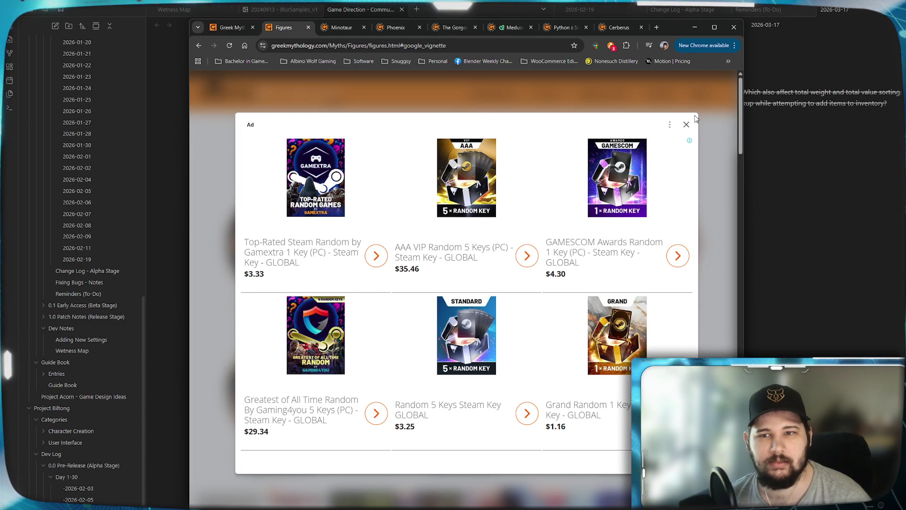
# Dismiss the full-page ad and scroll the Figures gallery down to Triton and back up.
pyautogui.click(687, 124)
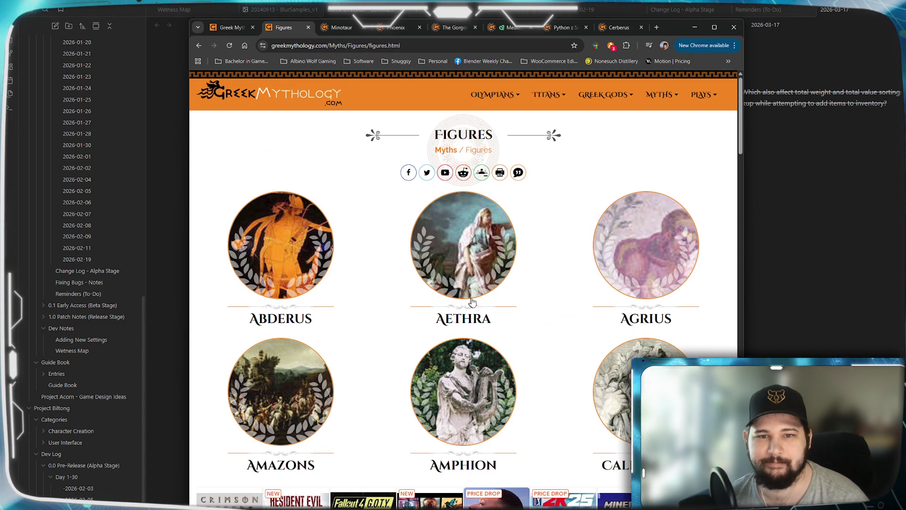
pyautogui.scroll(-2, 426, 295)
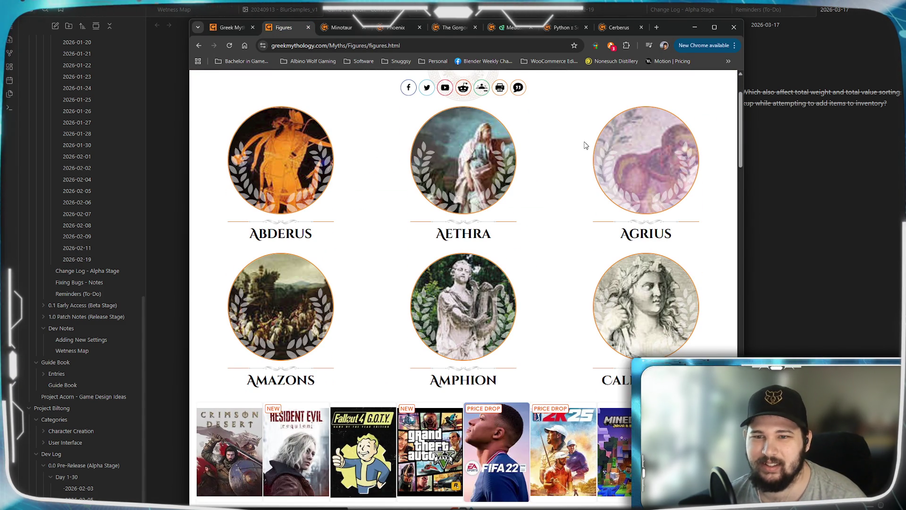
pyautogui.scroll(-5, 488, 234)
pyautogui.scroll(-3, 487, 234)
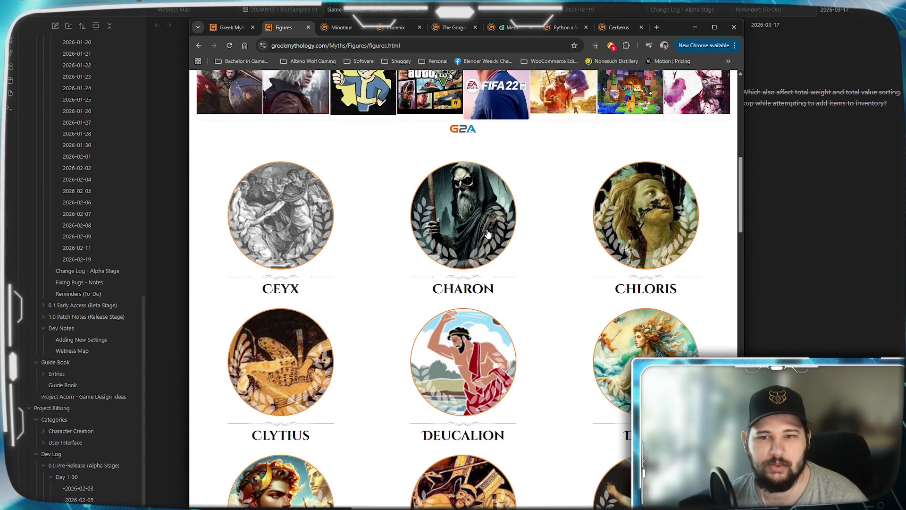
pyautogui.scroll(-2, 487, 233)
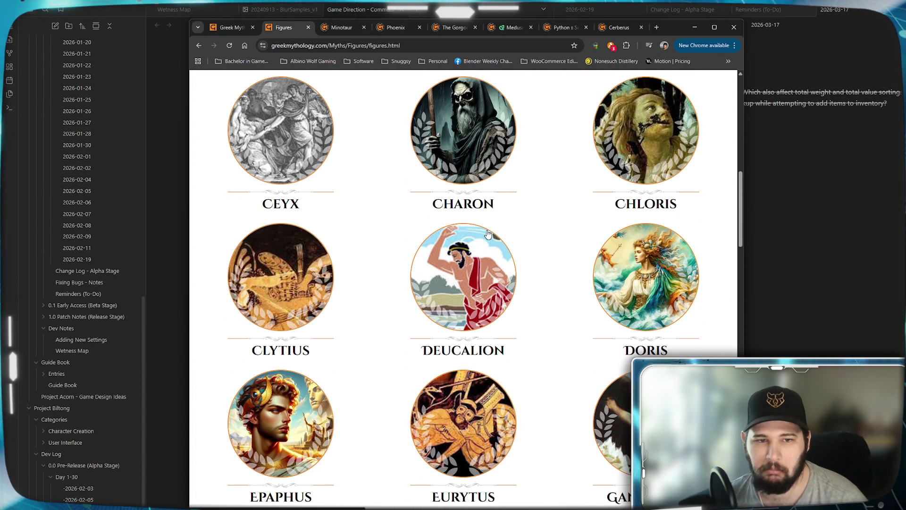
pyautogui.scroll(-2, 488, 234)
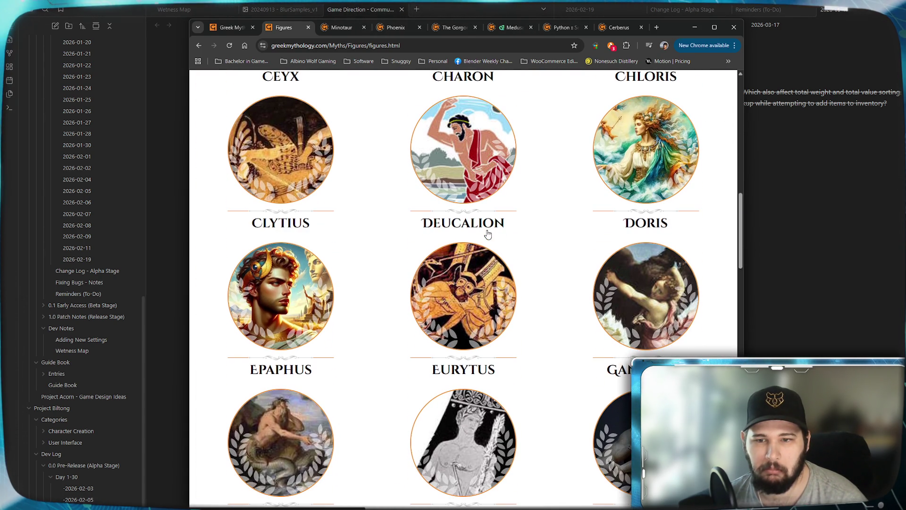
pyautogui.scroll(-5, 488, 234)
pyautogui.scroll(-5, 487, 234)
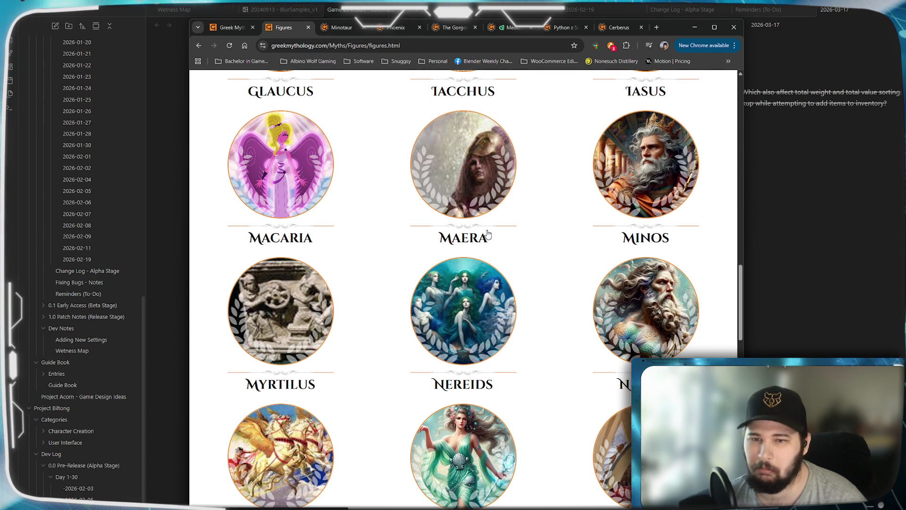
pyautogui.scroll(-3, 488, 234)
pyautogui.scroll(-2, 487, 234)
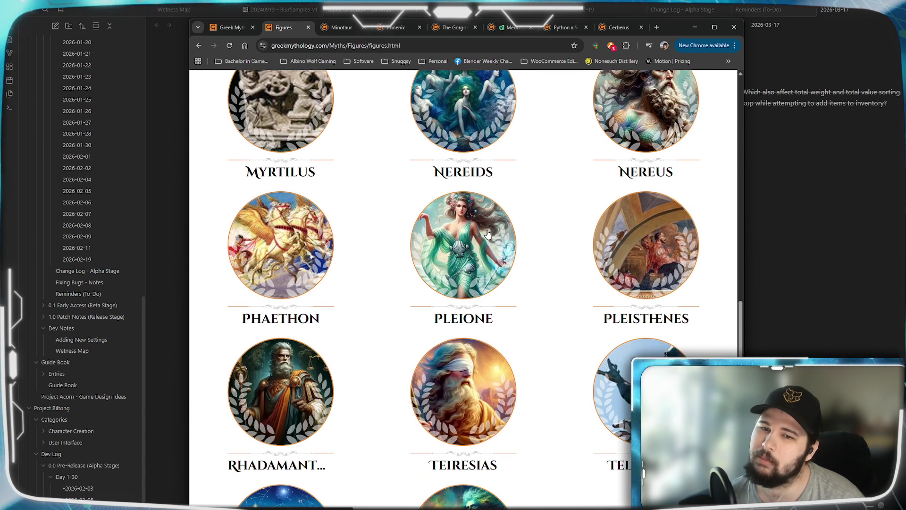
pyautogui.scroll(-2, 518, 301)
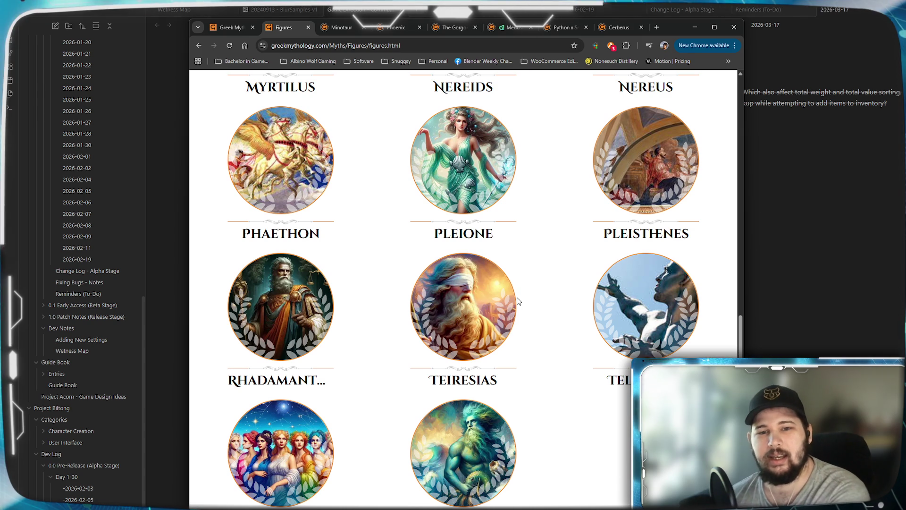
pyautogui.scroll(-3, 519, 301)
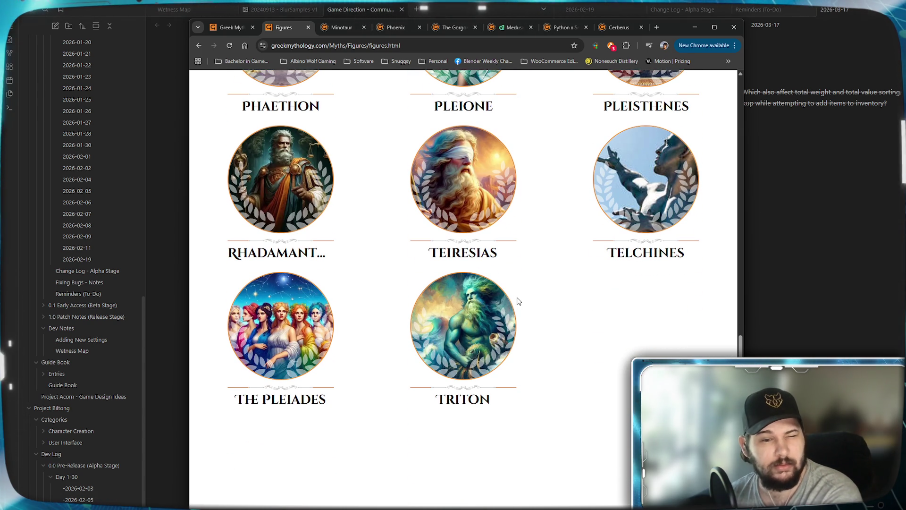
pyautogui.scroll(-1, 519, 287)
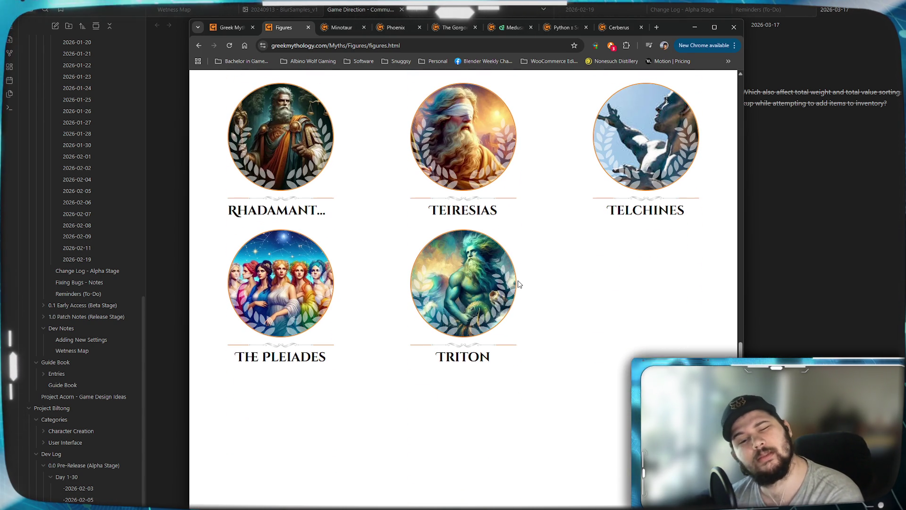
pyautogui.scroll(5, 526, 299)
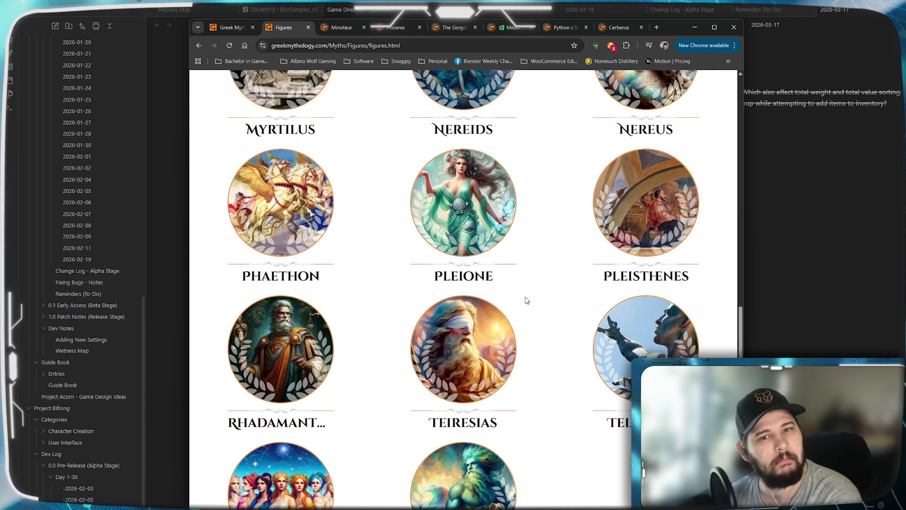
pyautogui.scroll(-3, 527, 300)
pyautogui.scroll(20, 526, 300)
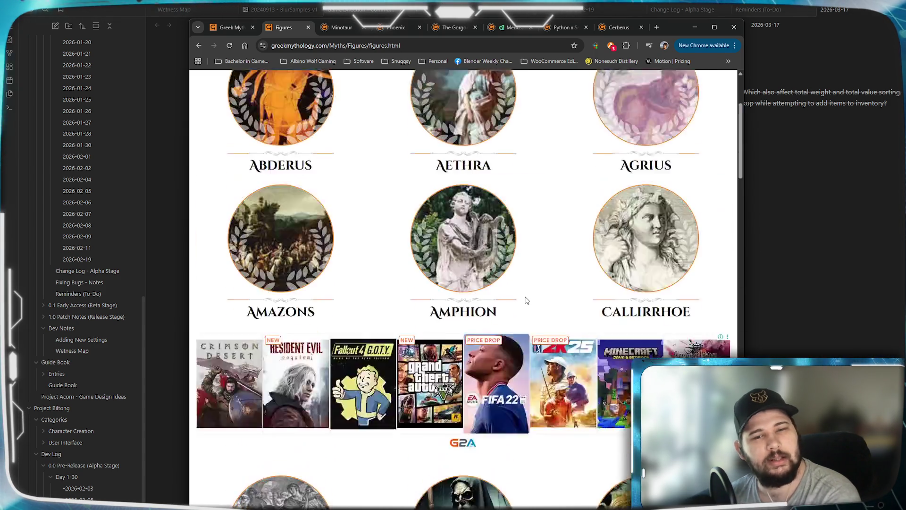
pyautogui.scroll(2, 527, 300)
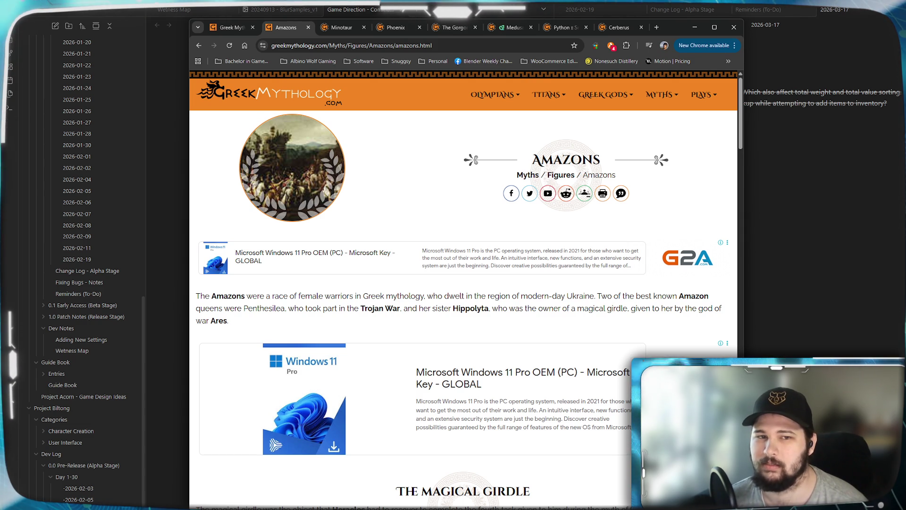
# Read down the Amazons article, return to the top, and minimize Chrome.
pyautogui.scroll(-1, 402, 296)
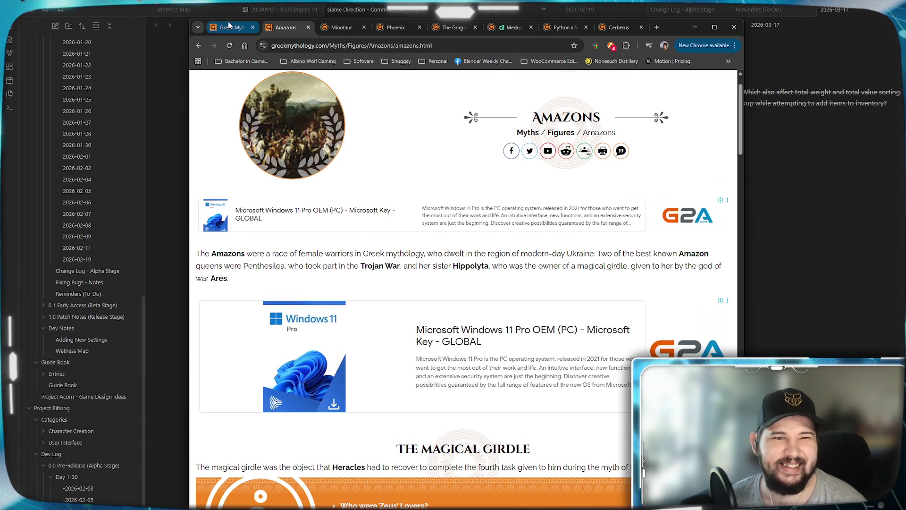
pyautogui.scroll(-3, 609, 278)
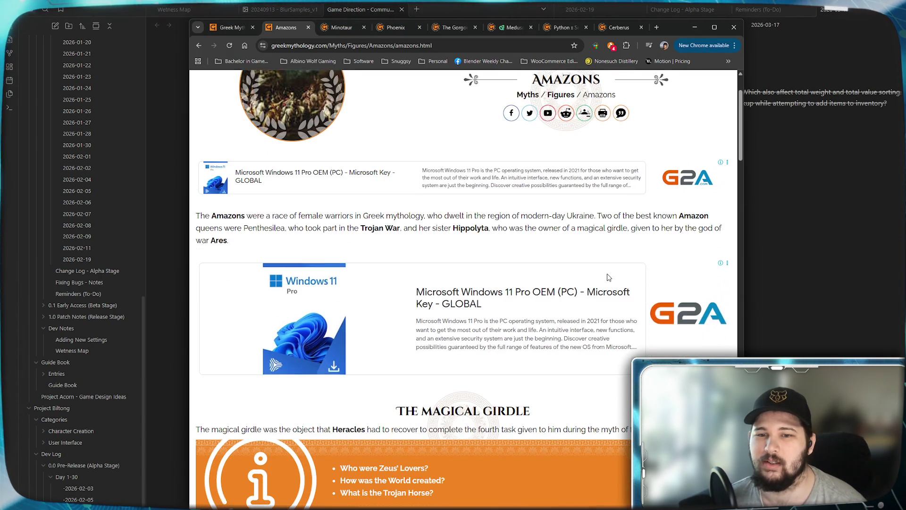
pyautogui.scroll(-3, 609, 277)
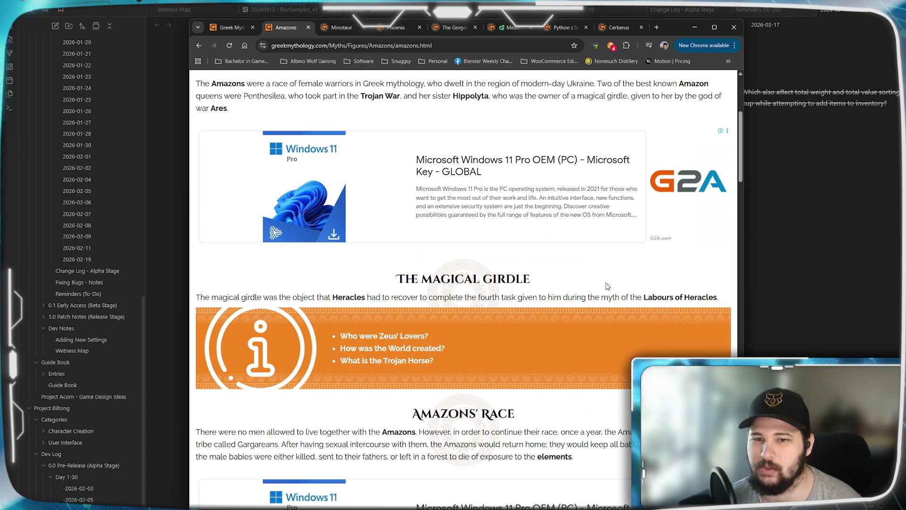
pyautogui.scroll(-6, 606, 285)
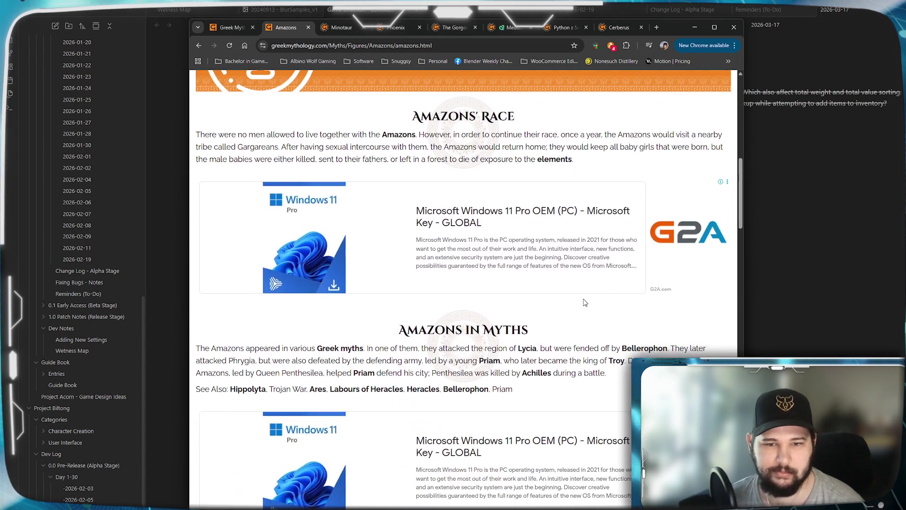
pyautogui.scroll(10, 584, 302)
pyautogui.scroll(-2, 585, 302)
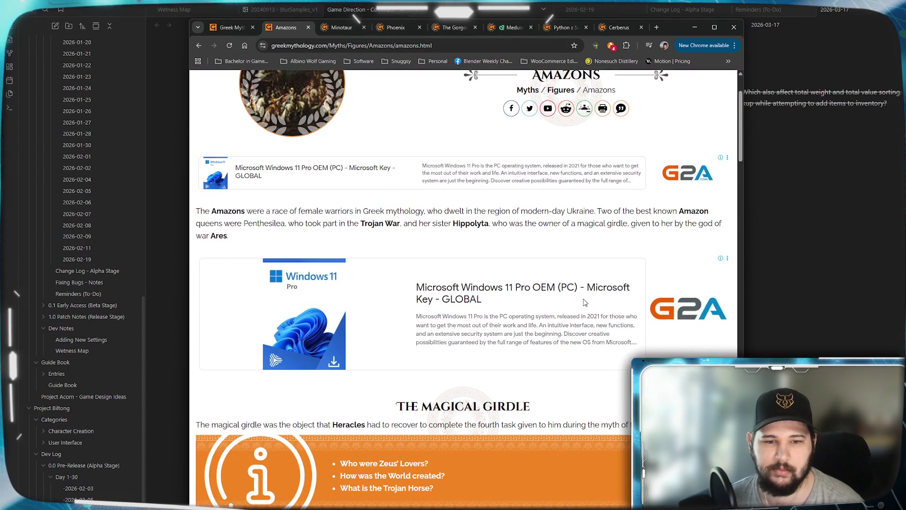
pyautogui.scroll(2, 584, 302)
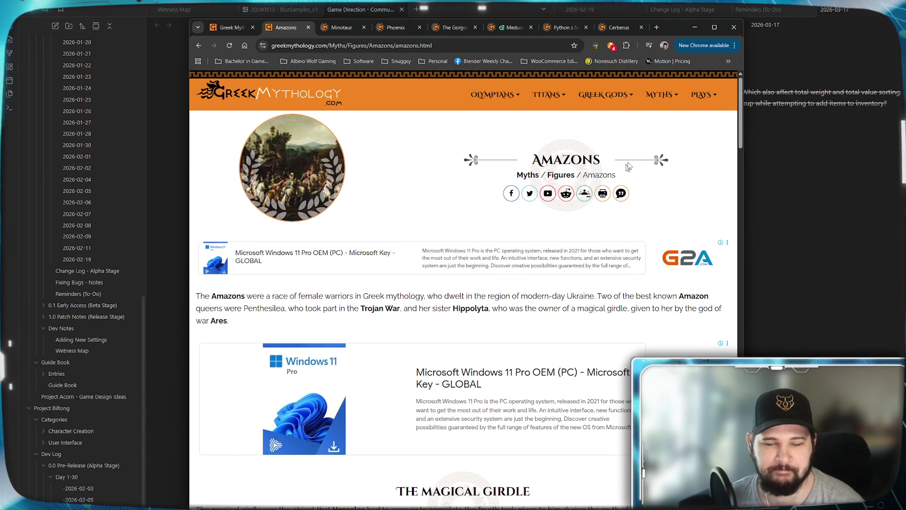
pyautogui.click(695, 29)
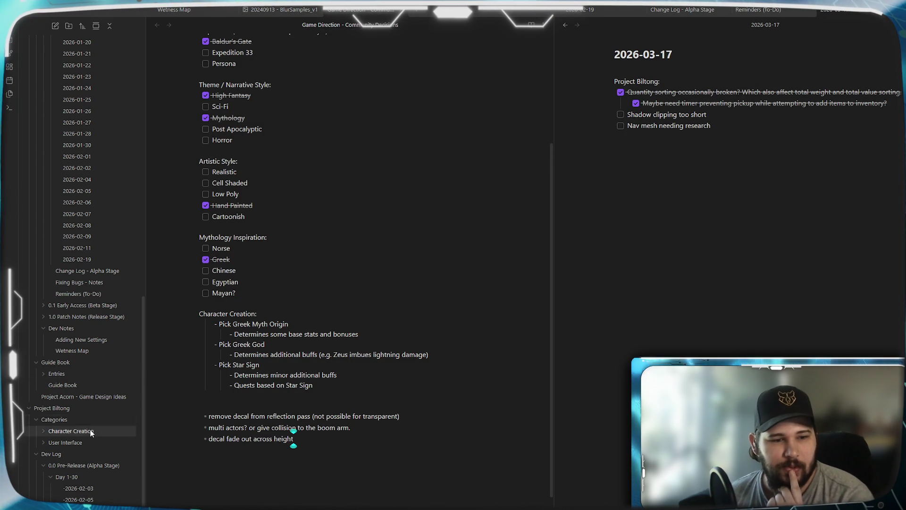
pyautogui.scroll(-1, 100, 432)
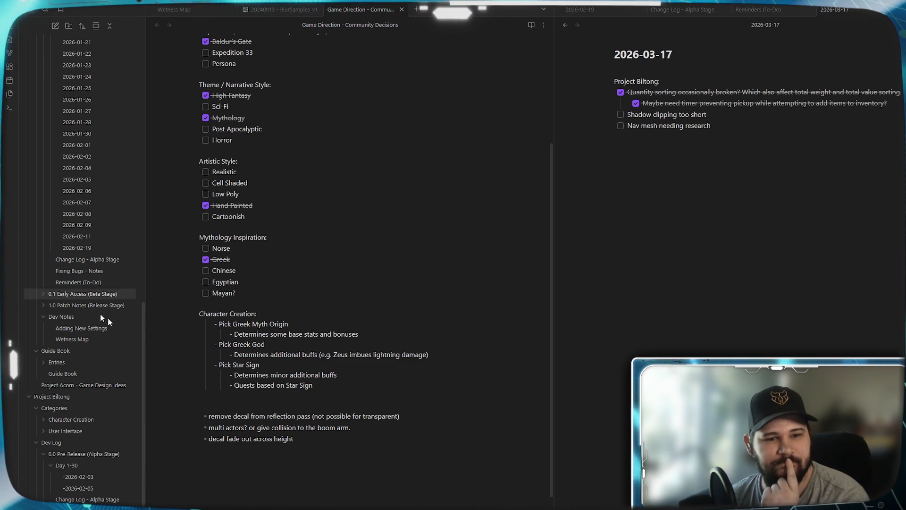
pyautogui.scroll(-1, 312, 384)
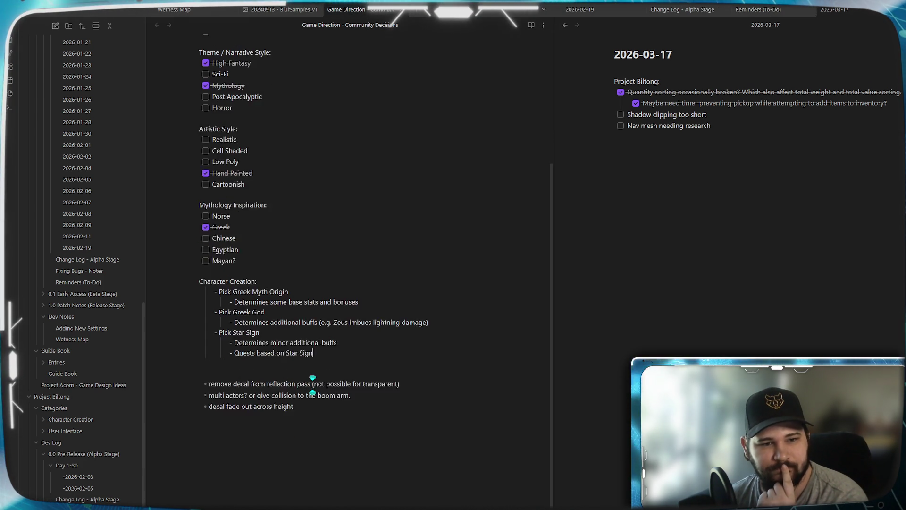
pyautogui.scroll(1, 313, 384)
pyautogui.scroll(2, 313, 384)
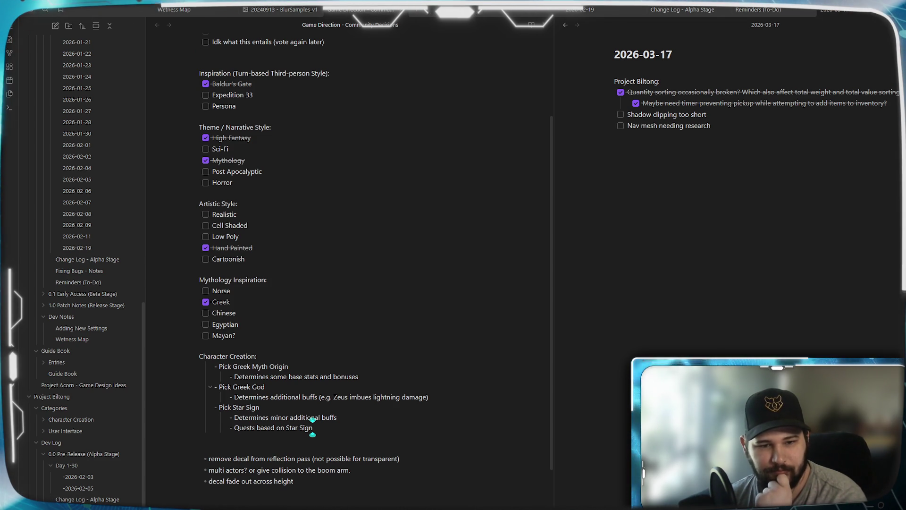
pyautogui.scroll(-2, 375, 273)
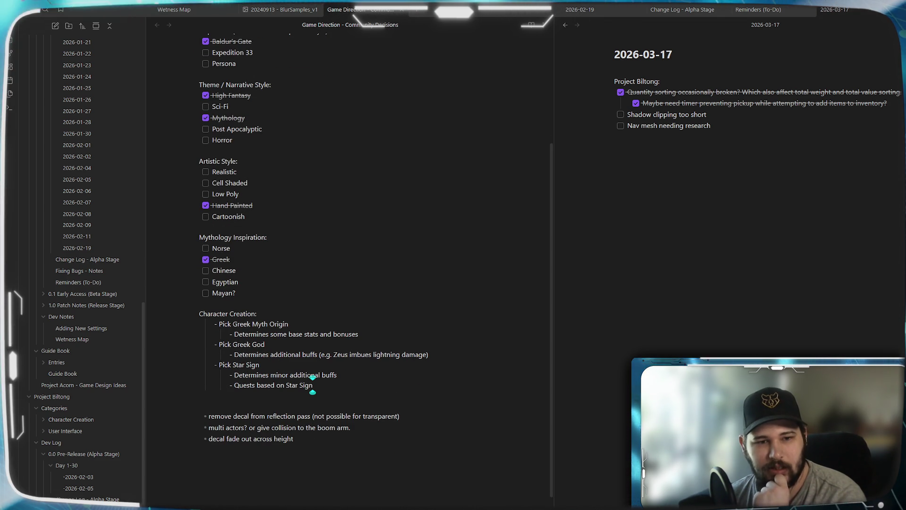
pyautogui.scroll(2, 313, 226)
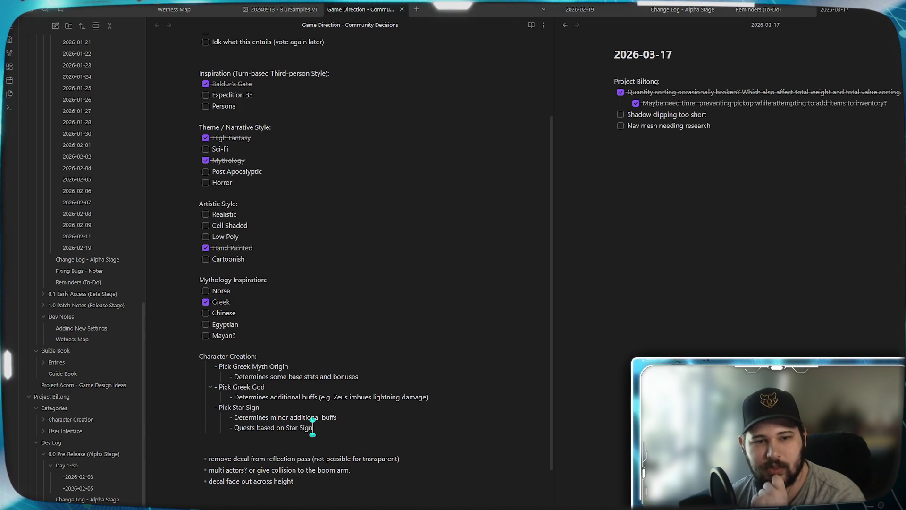
pyautogui.scroll(3, 312, 427)
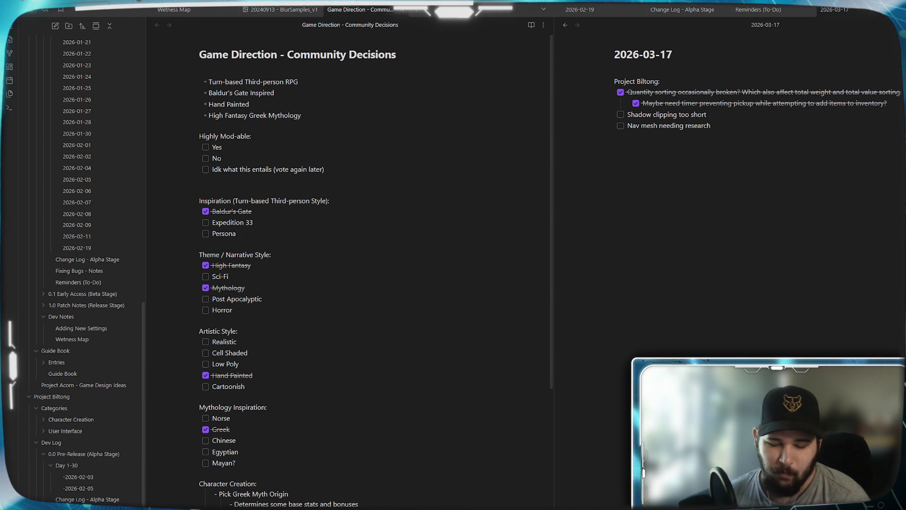
pyautogui.scroll(-2, 508, 390)
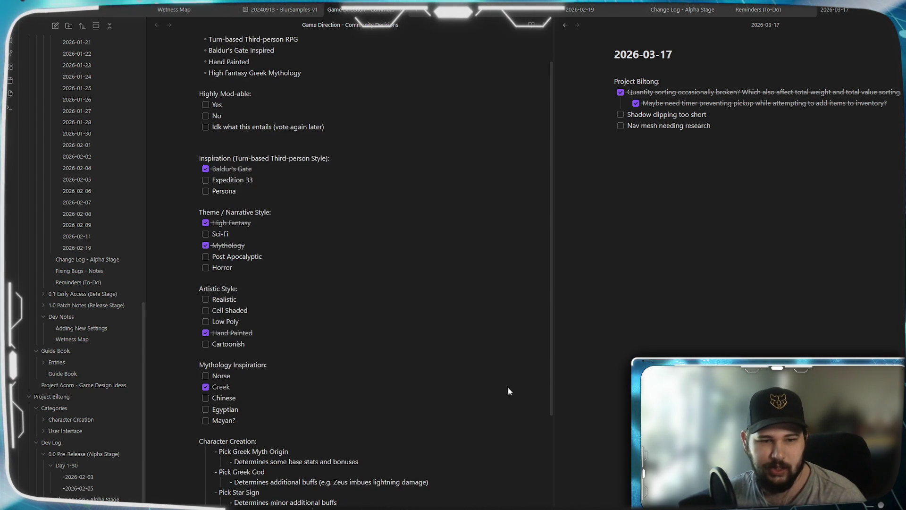
pyautogui.scroll(2, 550, 347)
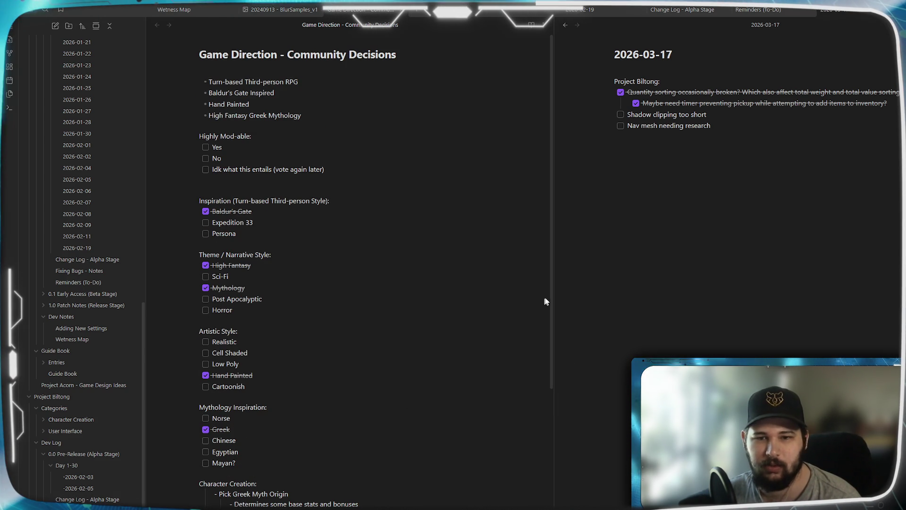
pyautogui.scroll(-5, 542, 307)
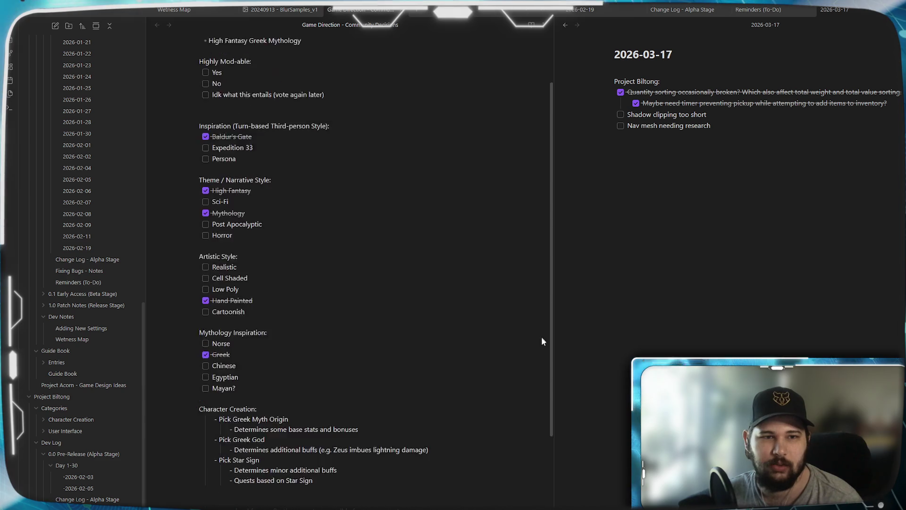
pyautogui.scroll(5, 545, 420)
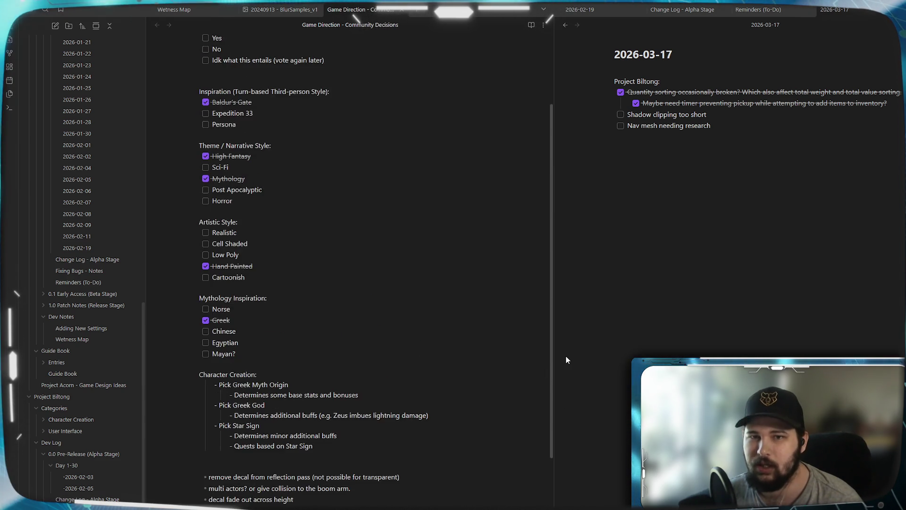
pyautogui.scroll(1, 552, 236)
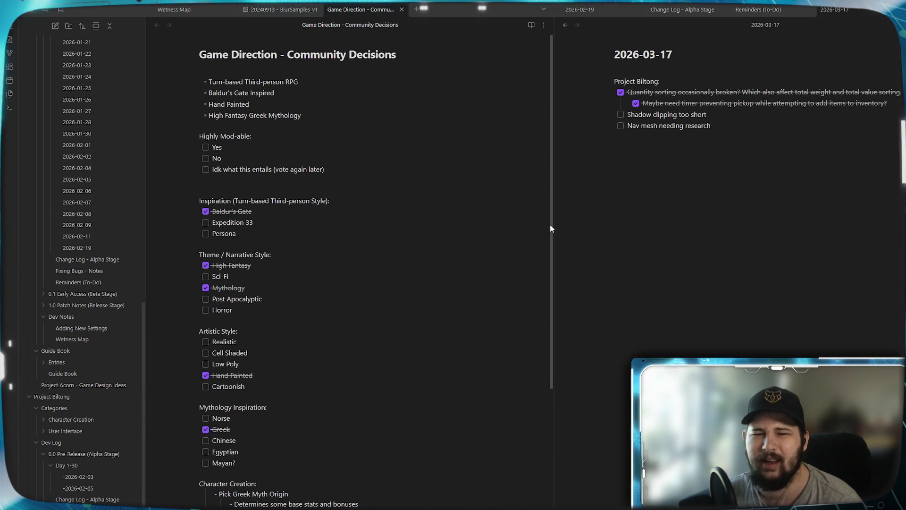
pyautogui.scroll(-4, 550, 235)
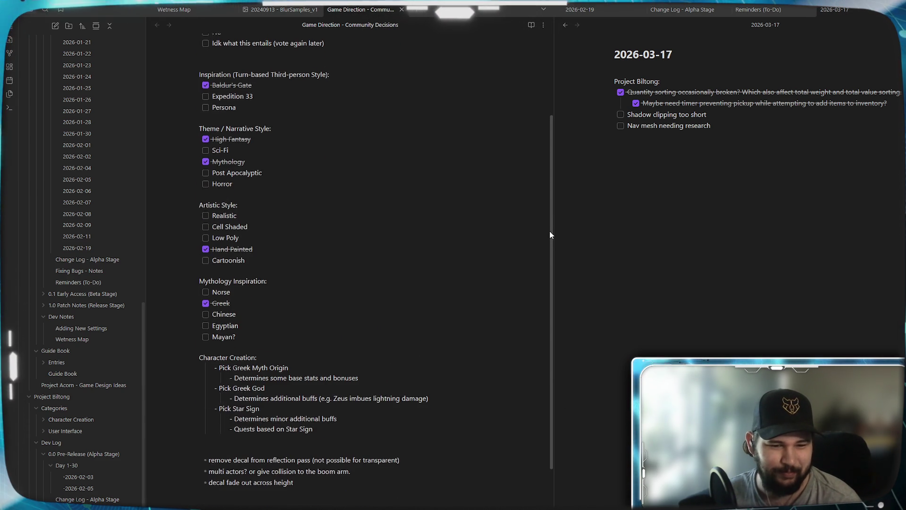
pyautogui.scroll(4, 550, 234)
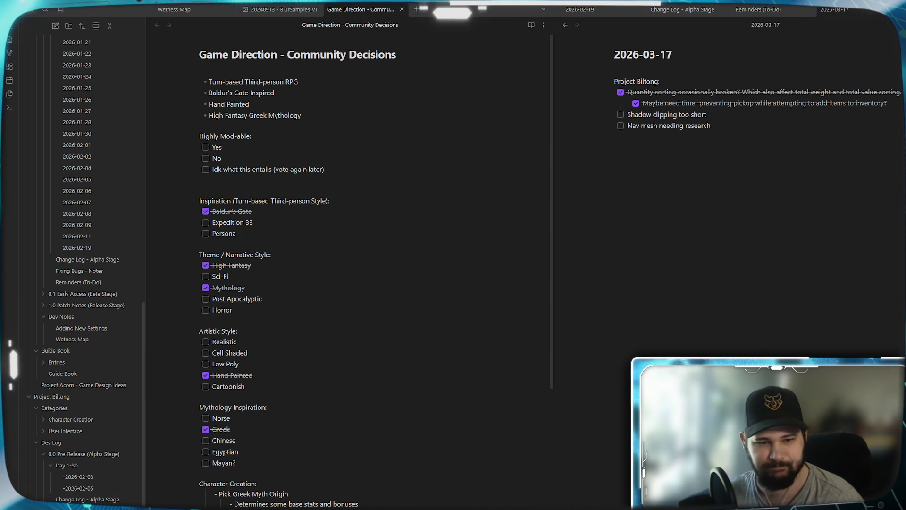
pyautogui.scroll(-2, 375, 276)
pyautogui.scroll(2, 376, 277)
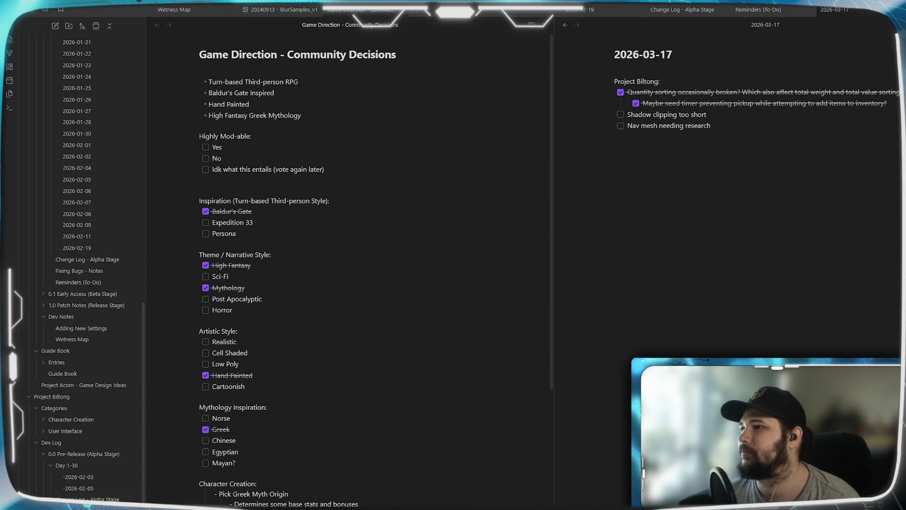
pyautogui.hotkey('alt', 'Tab')
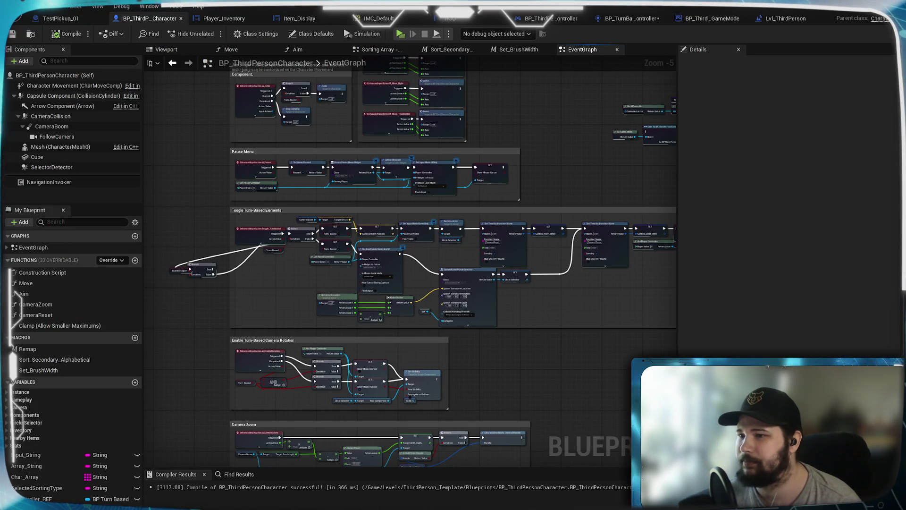
pyautogui.moveTo(582, 151)
pyautogui.mouseDown()
pyautogui.moveTo(565, 231)
pyautogui.moveTo(506, 222)
pyautogui.moveTo(547, 245)
pyautogui.moveTo(533, 276)
pyautogui.mouseUp()
pyautogui.scroll(-1, 561, 230)
pyautogui.scroll(1, 505, 222)
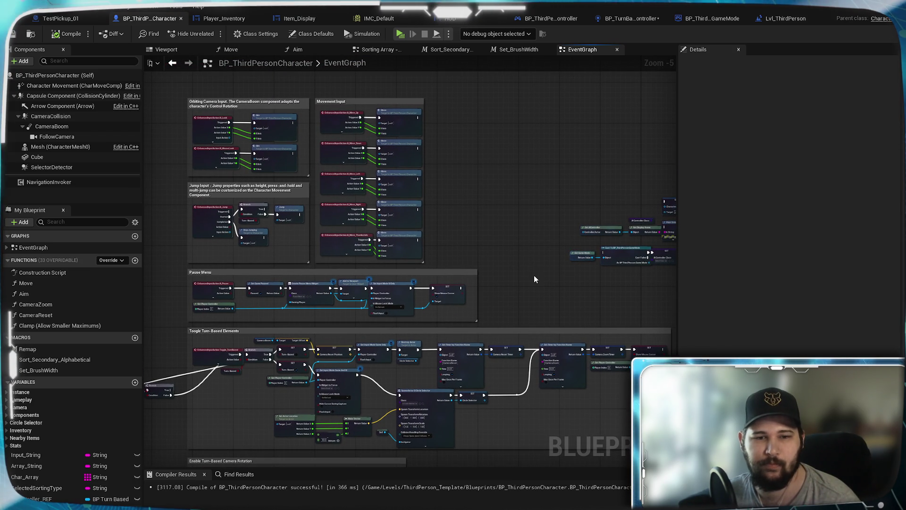
pyautogui.moveTo(534, 275)
pyautogui.mouseDown()
pyautogui.moveTo(557, 217)
pyautogui.moveTo(542, 255)
pyautogui.mouseUp()
pyautogui.scroll(1, 336, 182)
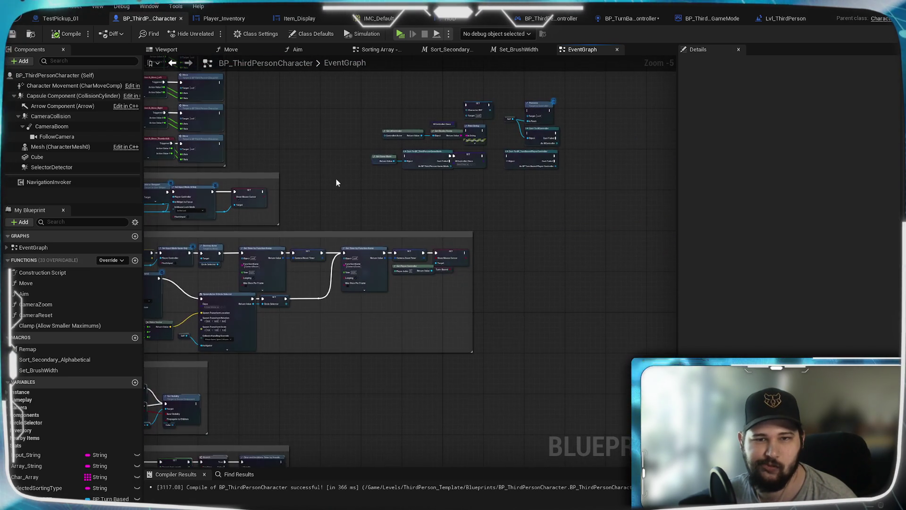
pyautogui.scroll(1, 398, 204)
pyautogui.moveTo(399, 205); pyautogui.dragTo(417, 304)
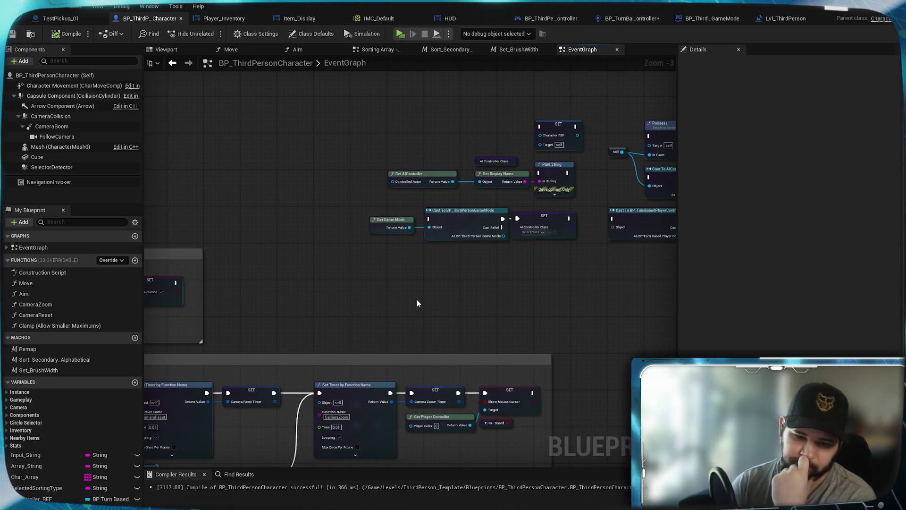
pyautogui.moveTo(417, 302); pyautogui.dragTo(155, 460)
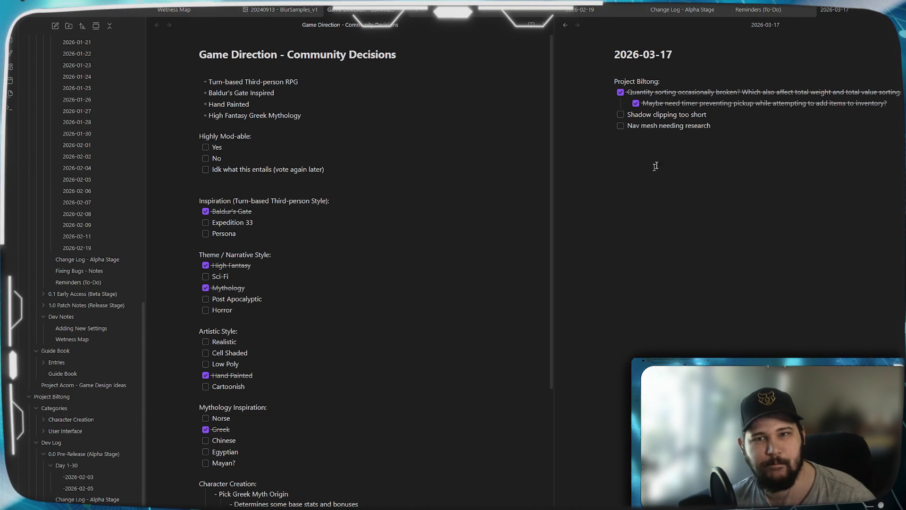
# Switch the right pane to the Reminders (To-Do) note and scroll the file tree.
pyautogui.click(767, 13)
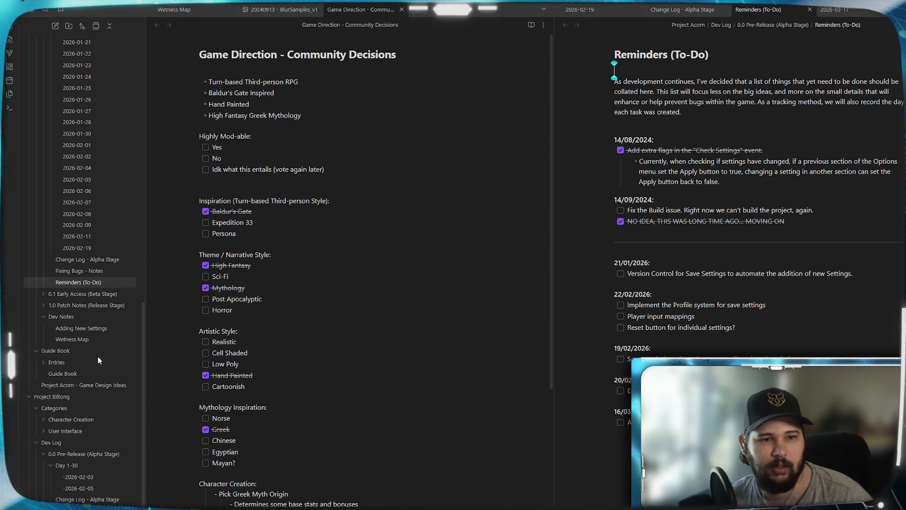
pyautogui.scroll(6, 92, 281)
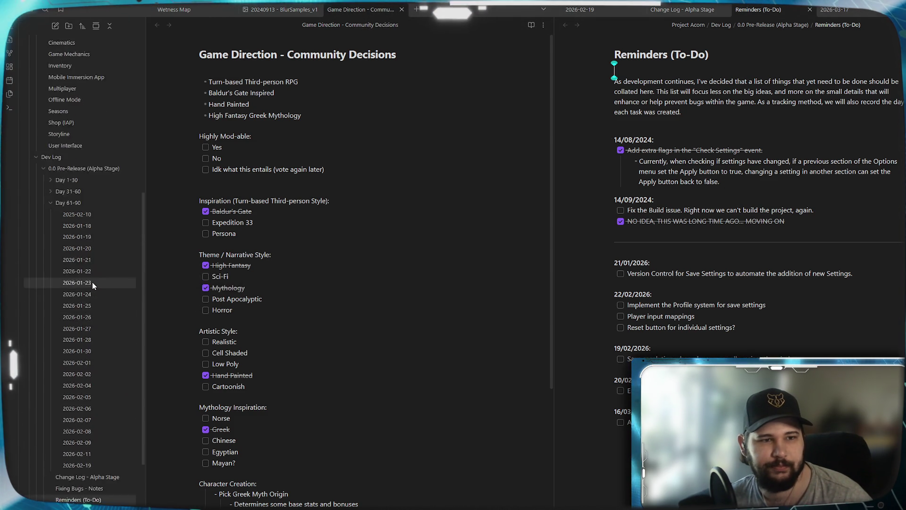
pyautogui.scroll(-6, 92, 281)
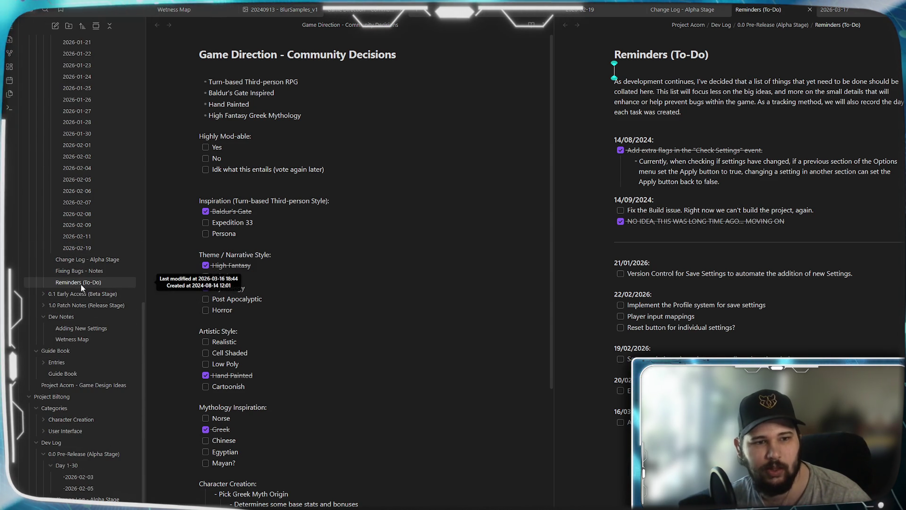
# Duplicate the Reminders (To-Do) note and retitle the copy 'Reminders (To-Do) - Main Components'.
pyautogui.rightClick(77, 283)
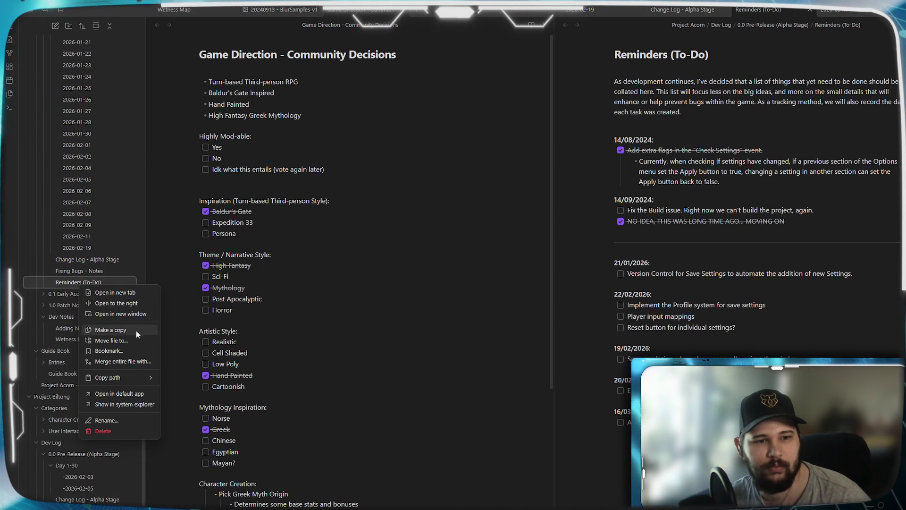
pyautogui.click(124, 329)
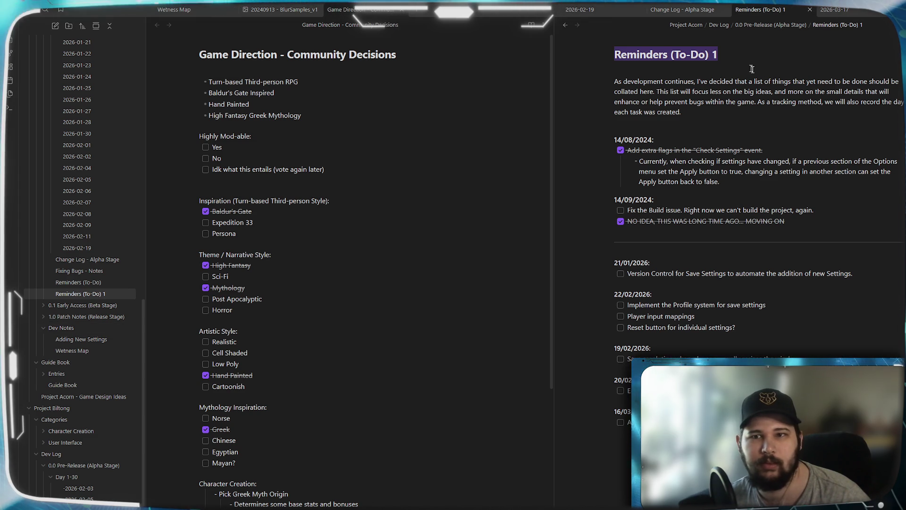
pyautogui.hotkey('shift', 'Left')
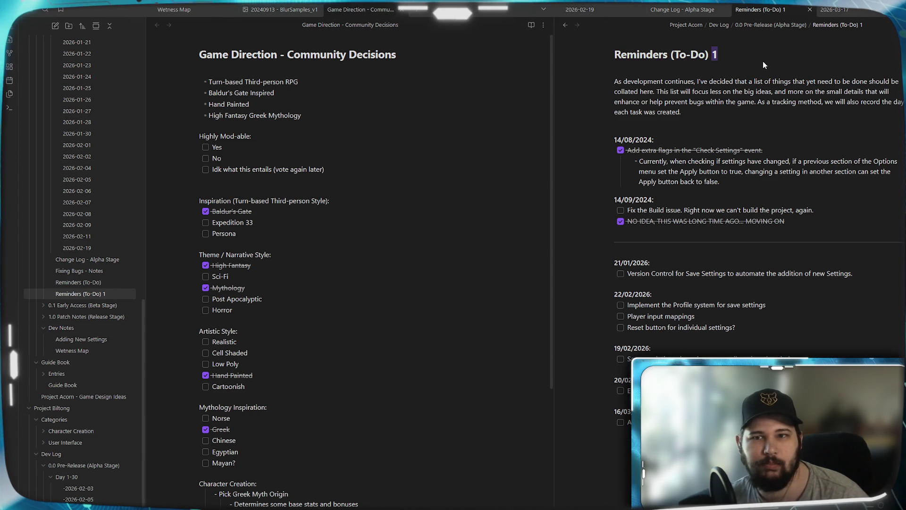
pyautogui.write('- ')
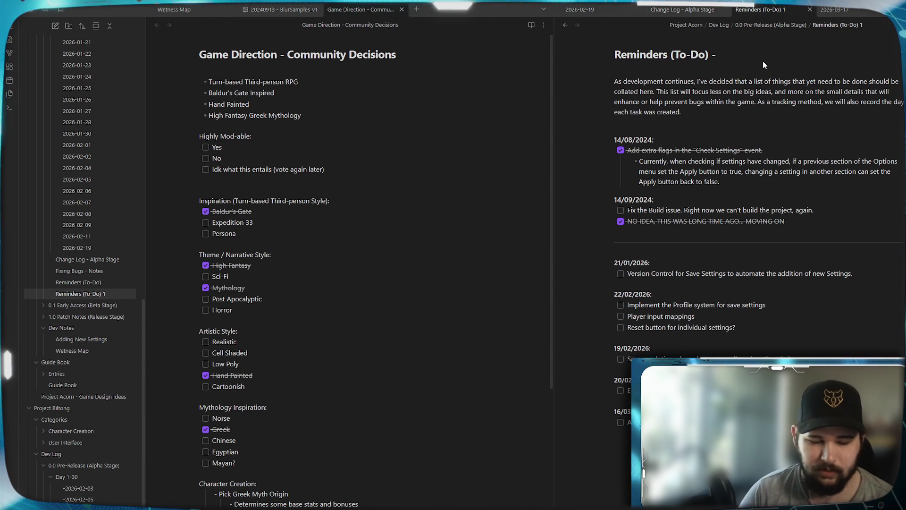
pyautogui.write('Bilt')
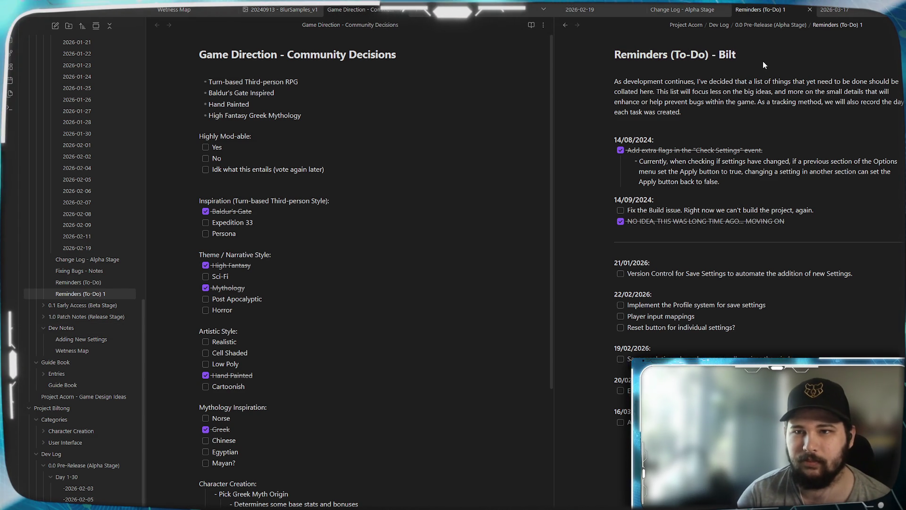
pyautogui.press('BackSpace')
pyautogui.press('BackSpace')
pyautogui.press('BackSpace')
pyautogui.press('BackSpace')
pyautogui.write('C')
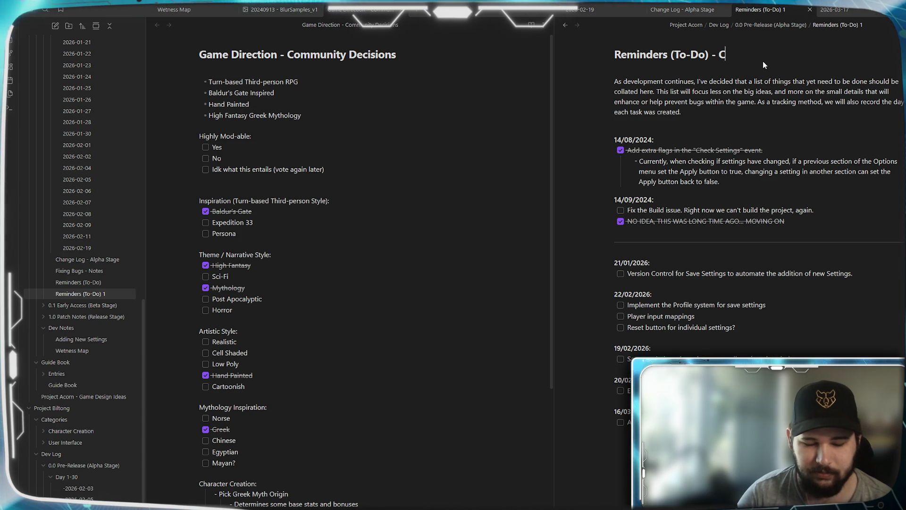
pyautogui.press('BackSpace')
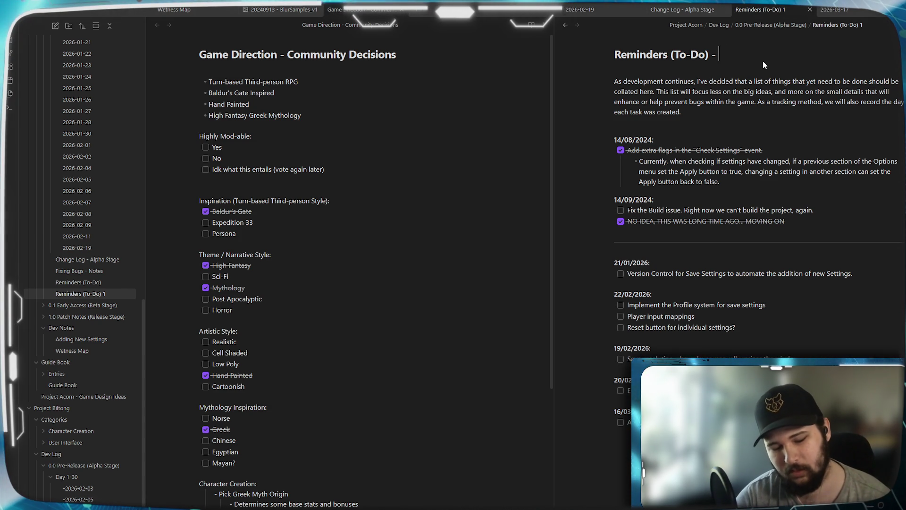
pyautogui.write('G')
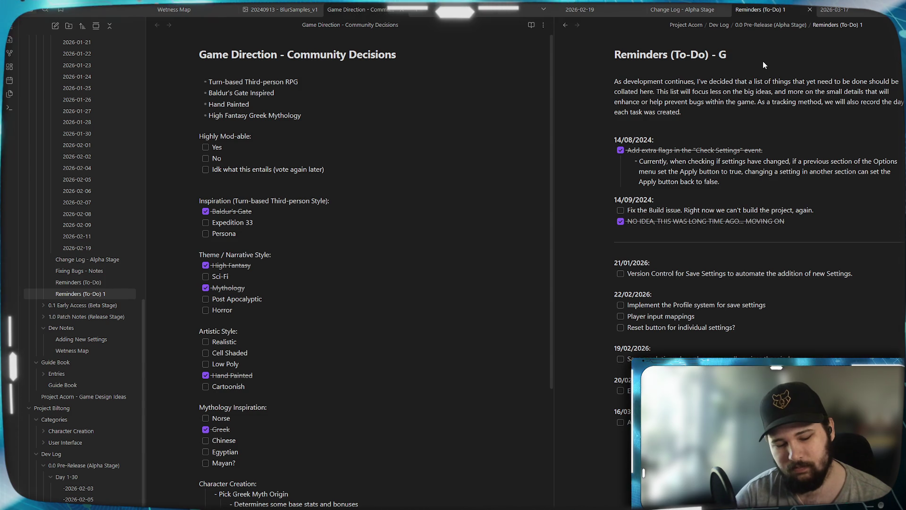
pyautogui.press('BackSpace')
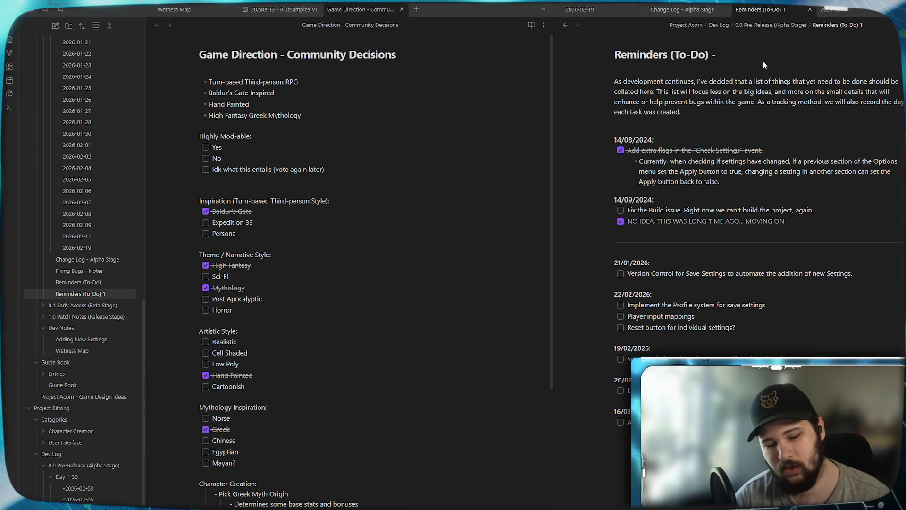
pyautogui.write('Ove')
pyautogui.press('BackSpace')
pyautogui.press('BackSpace')
pyautogui.press('BackSpace')
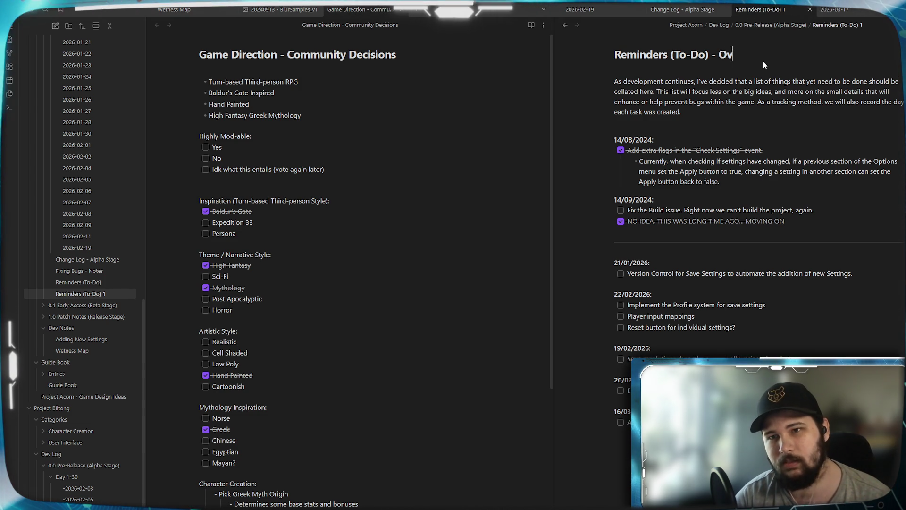
pyautogui.write('Main Com')
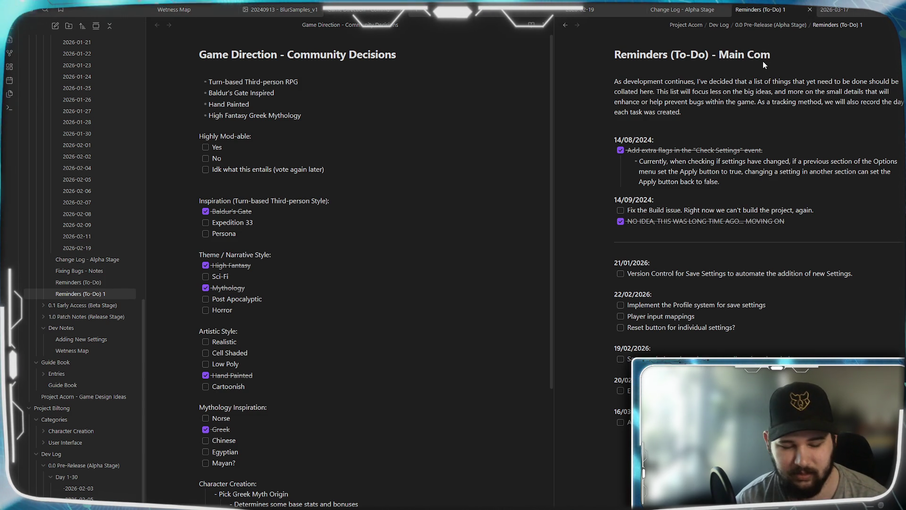
pyautogui.write('ponents')
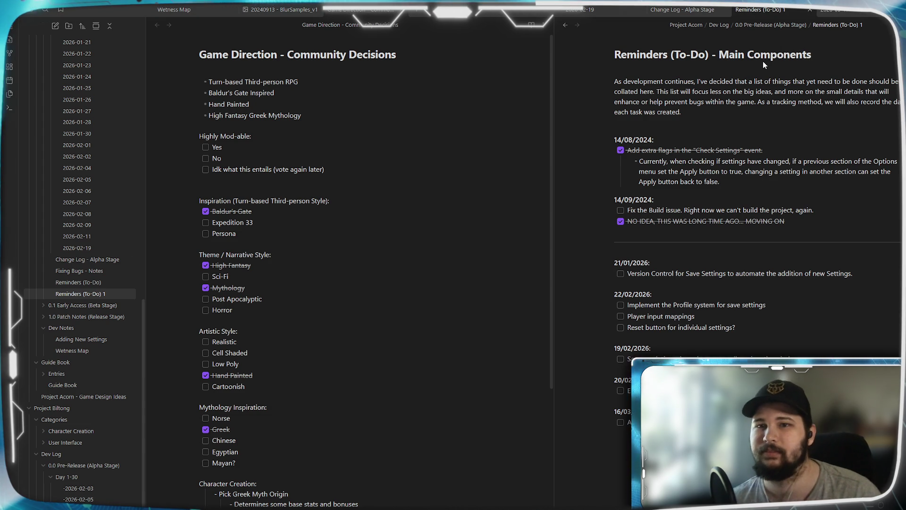
pyautogui.click(712, 100)
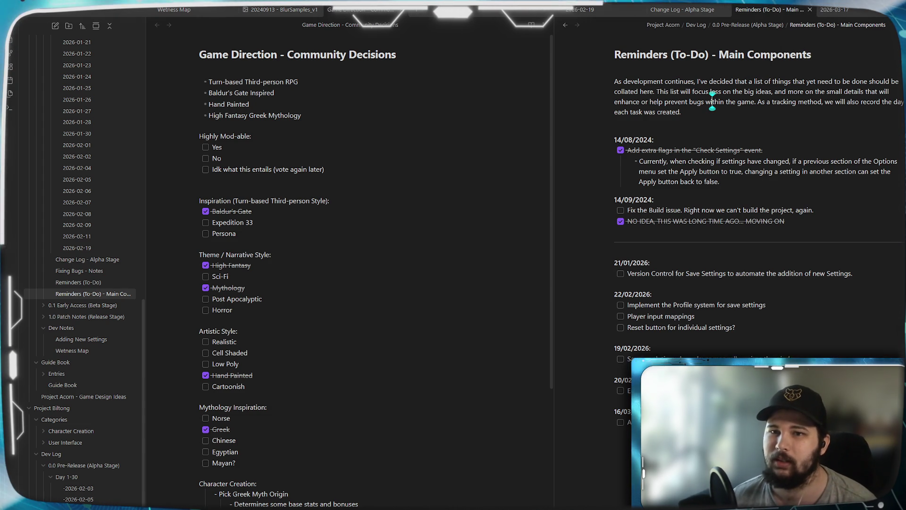
# Delete the intro paragraph and old dated checklist, then insert a fresh task-list checkbox.
pyautogui.moveTo(654, 140); pyautogui.dragTo(605, 80)
pyautogui.press('BackSpace')
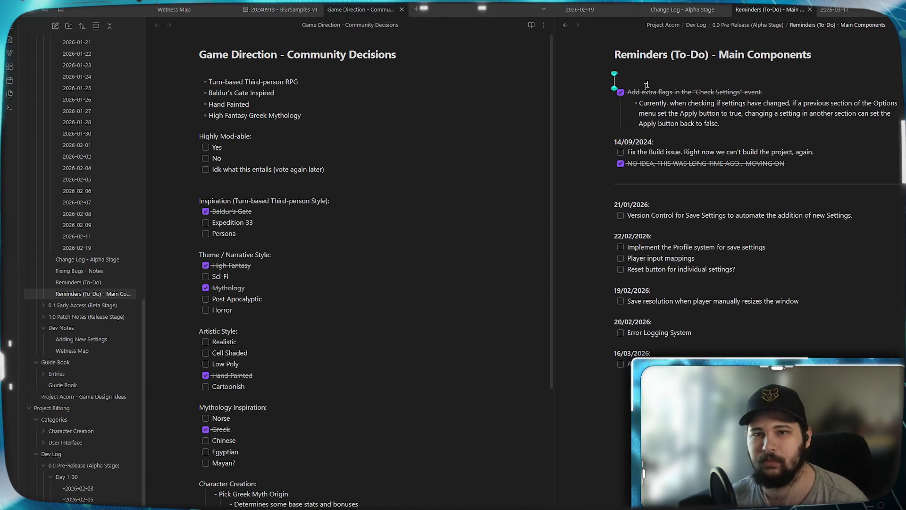
pyautogui.moveTo(618, 373); pyautogui.dragTo(599, 96)
pyautogui.press('BackSpace')
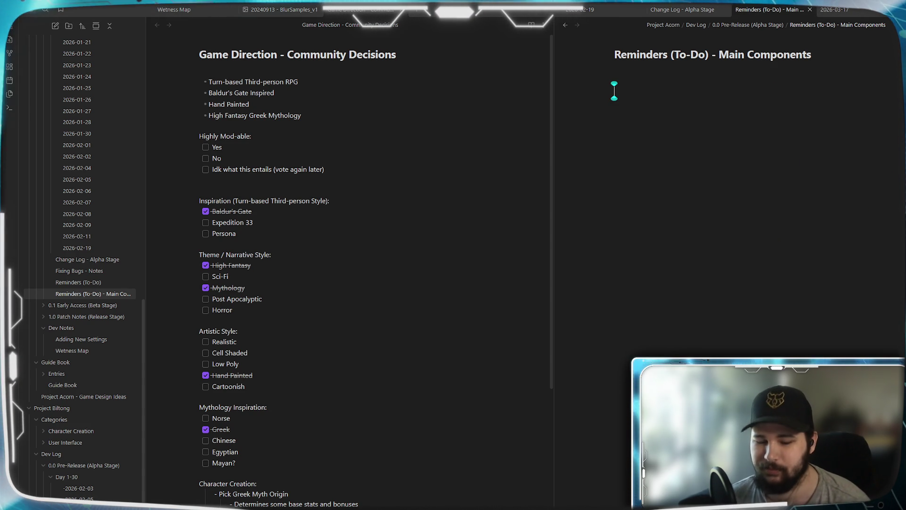
pyautogui.rightClick(646, 123)
pyautogui.moveTo(681, 180)
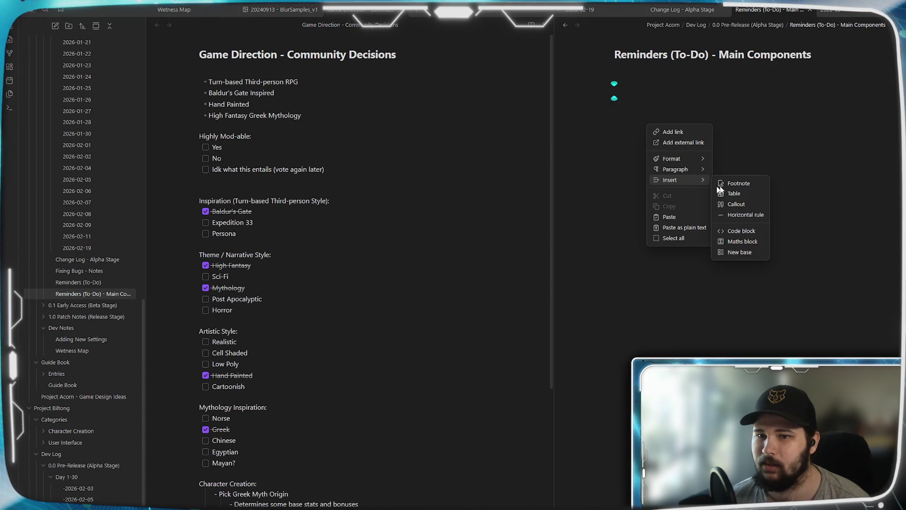
pyautogui.click(743, 194)
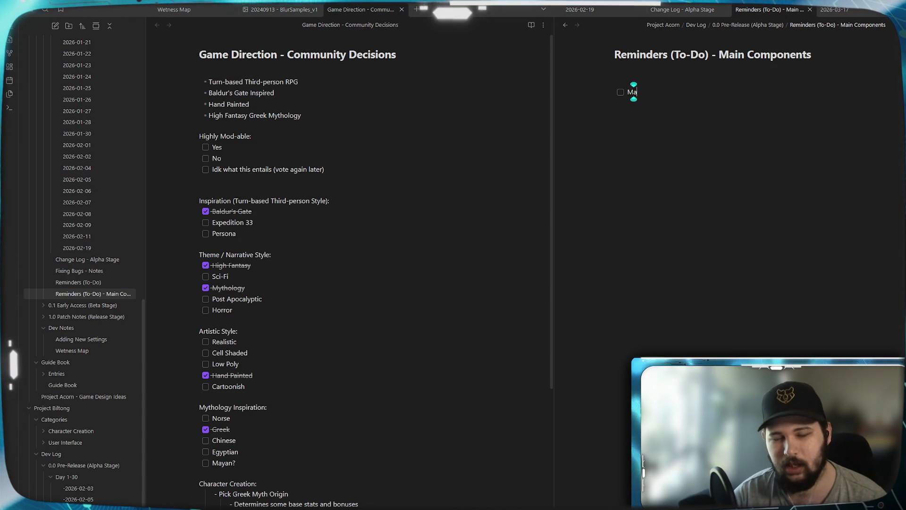
# Add Main Menu (Overhaul) with nested Settings Menu and Pause, then Inventory UI, Map UI and Codex.
pyautogui.write('ain Menu')
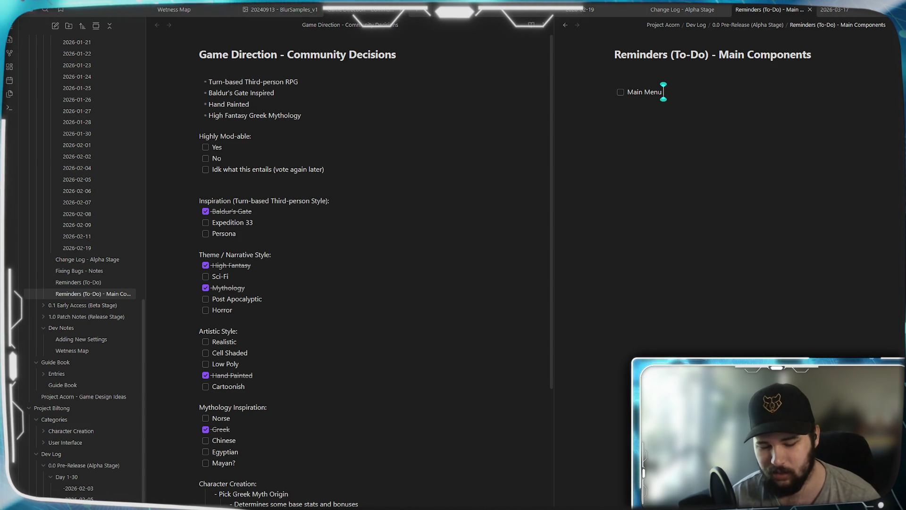
pyautogui.write('verall')
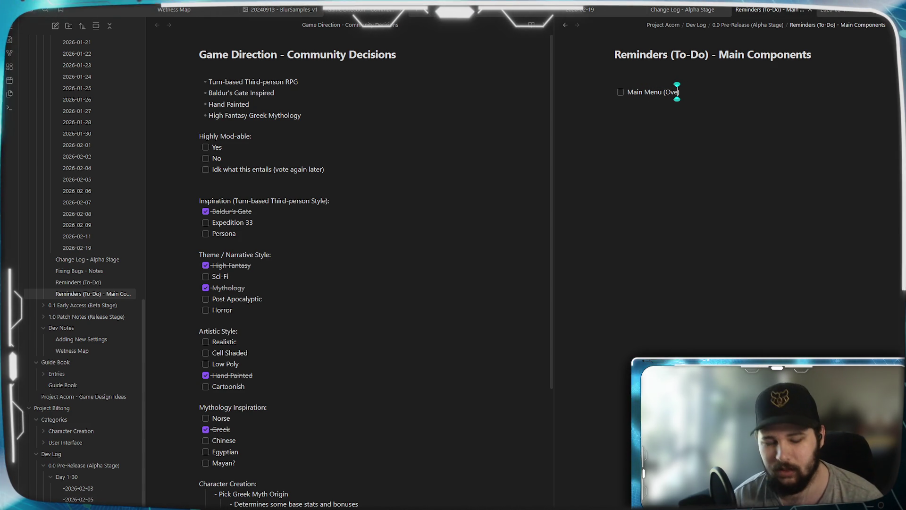
pyautogui.write('rhaul')
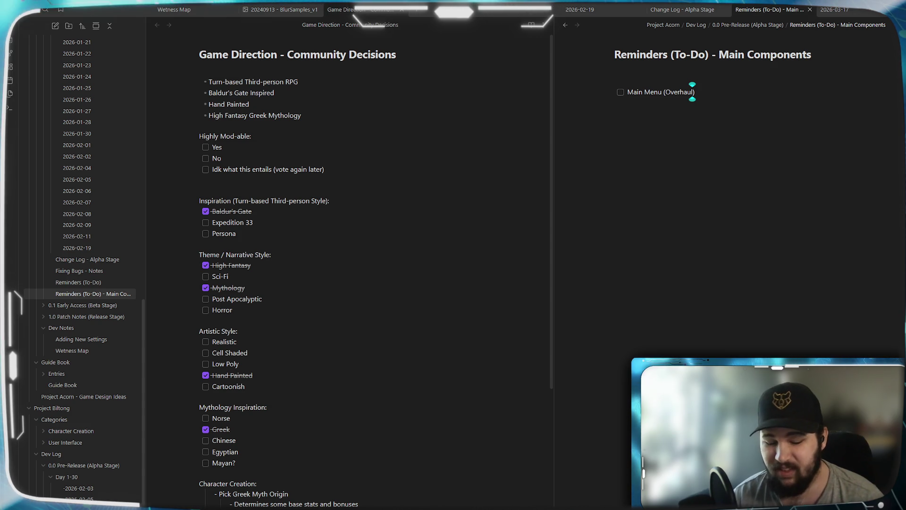
pyautogui.press('Tab')
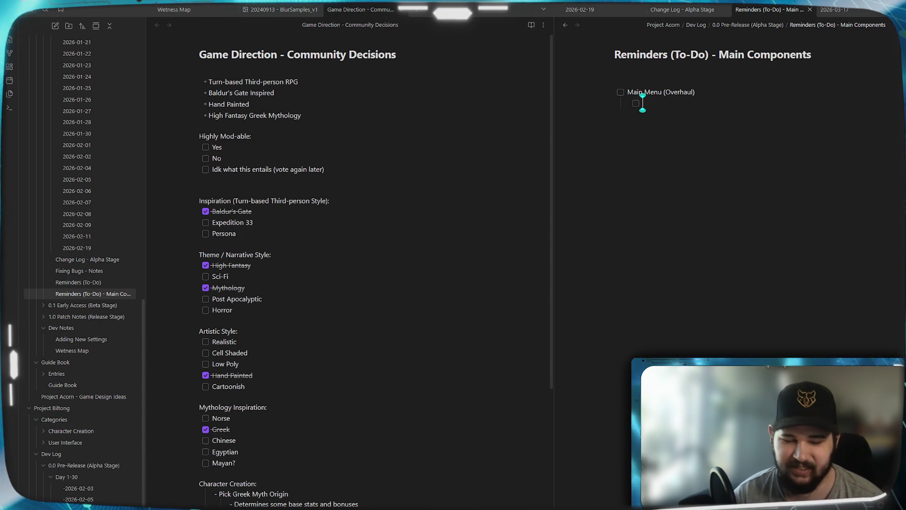
pyautogui.write('Settings')
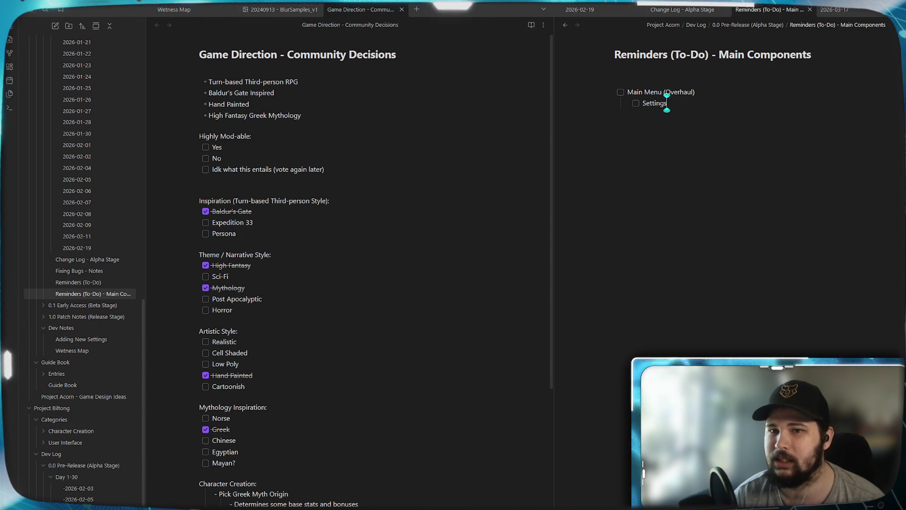
pyautogui.write(' Menu ')
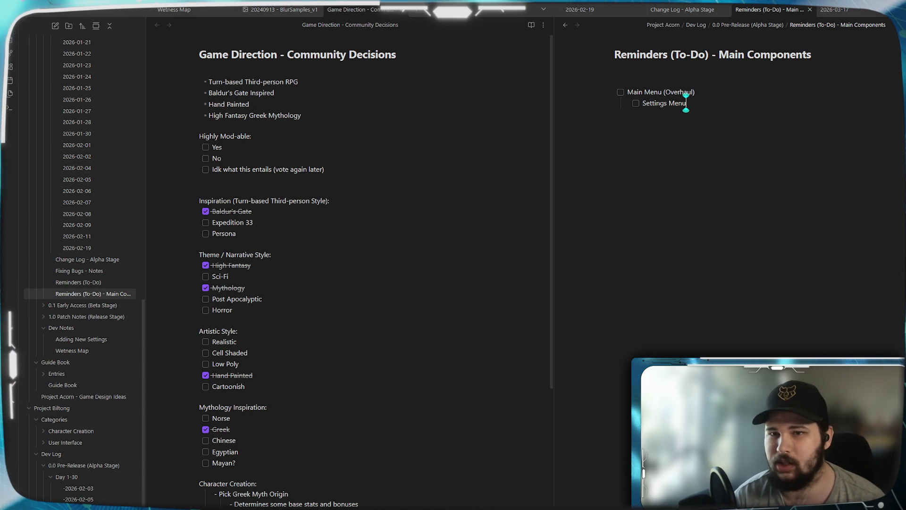
pyautogui.write('Pa')
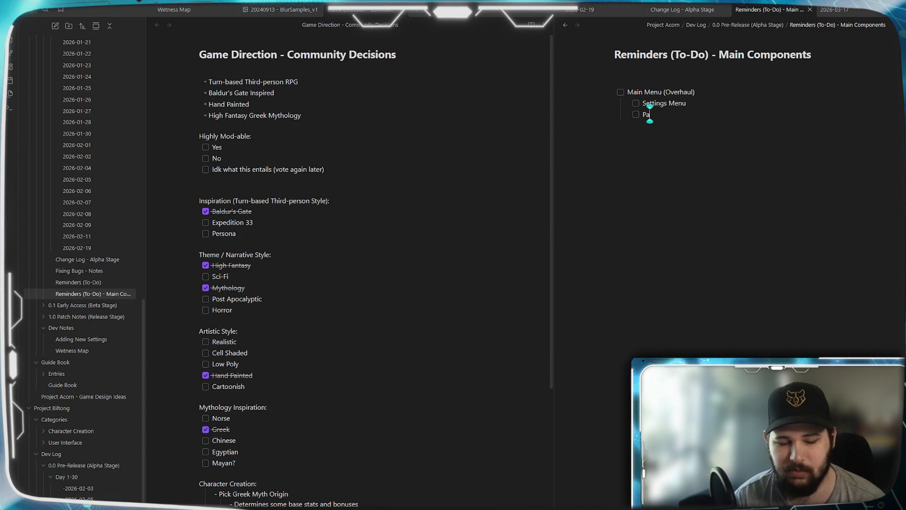
pyautogui.press('Return')
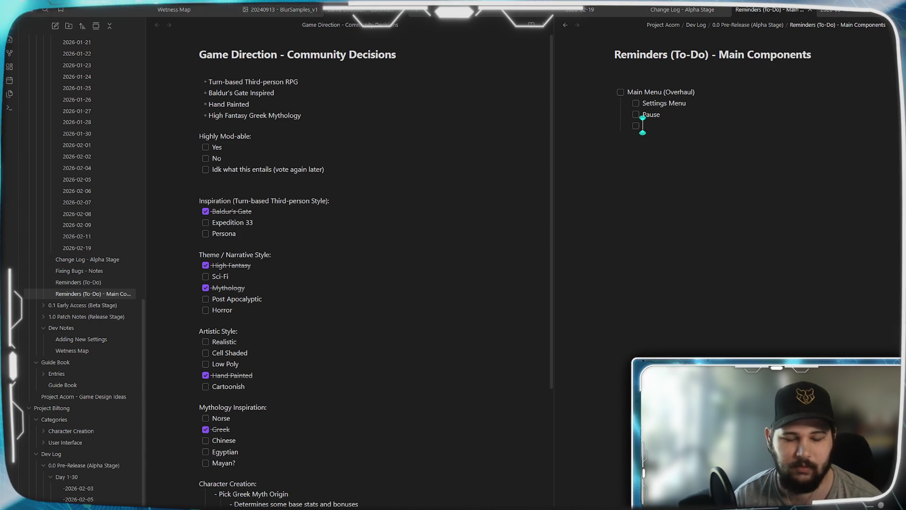
pyautogui.hotkey('shift', 'Tab')
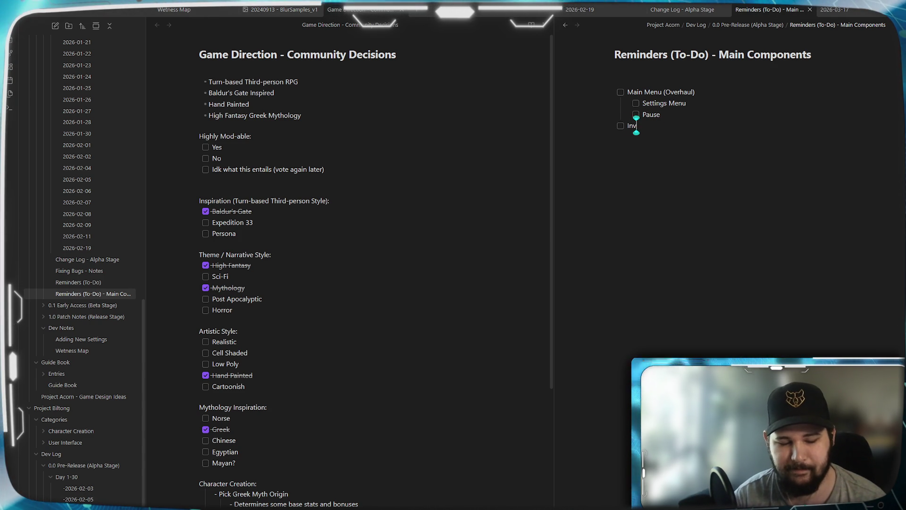
pyautogui.write('entory')
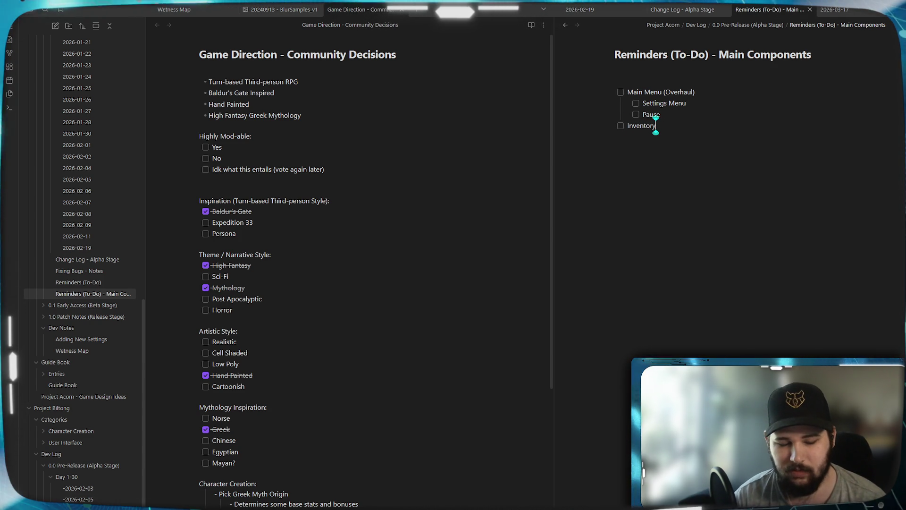
pyautogui.write(' UI')
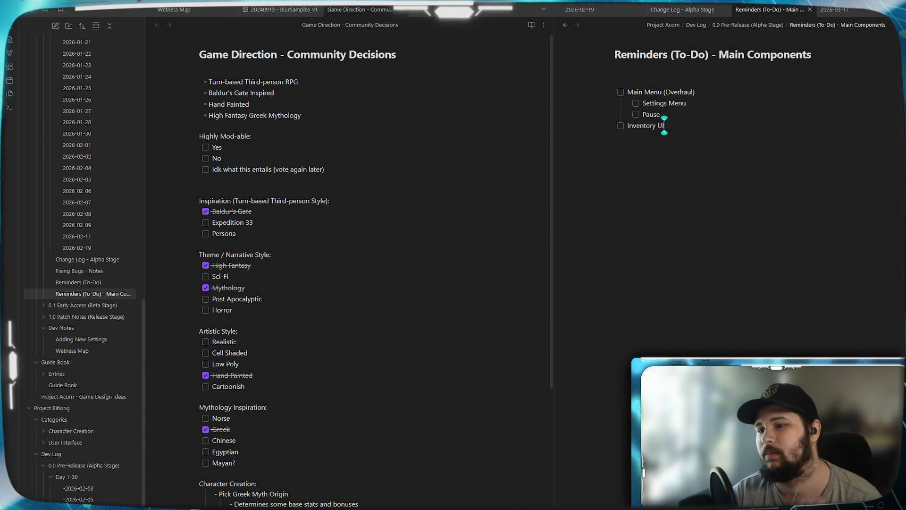
pyautogui.press('Return')
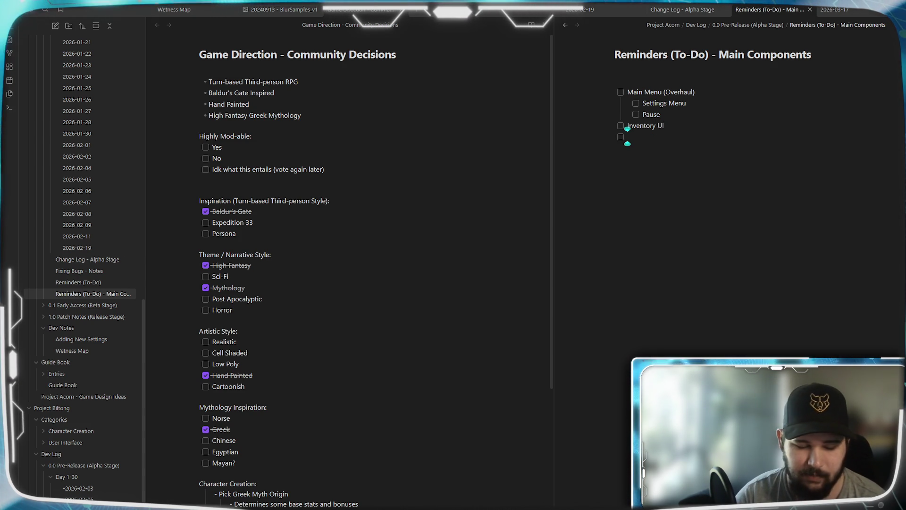
pyautogui.write('Ma')
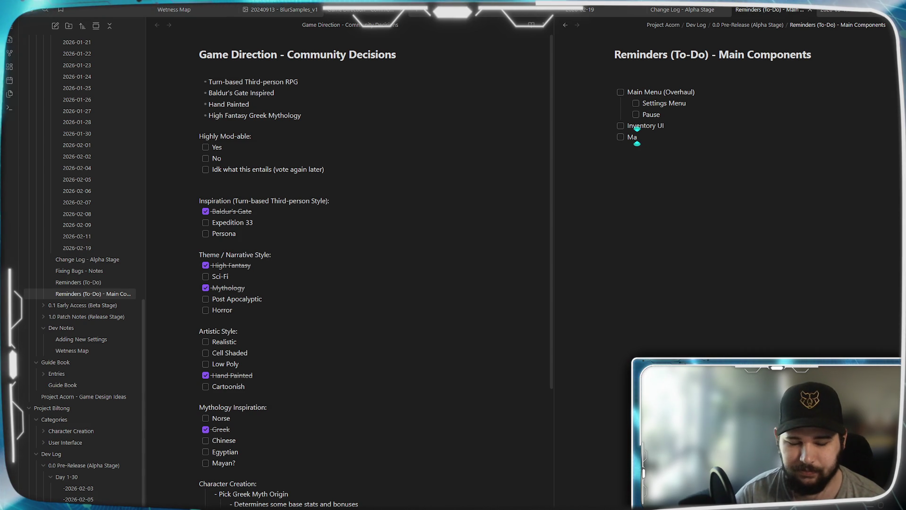
pyautogui.write('p UI')
pyautogui.press('Return')
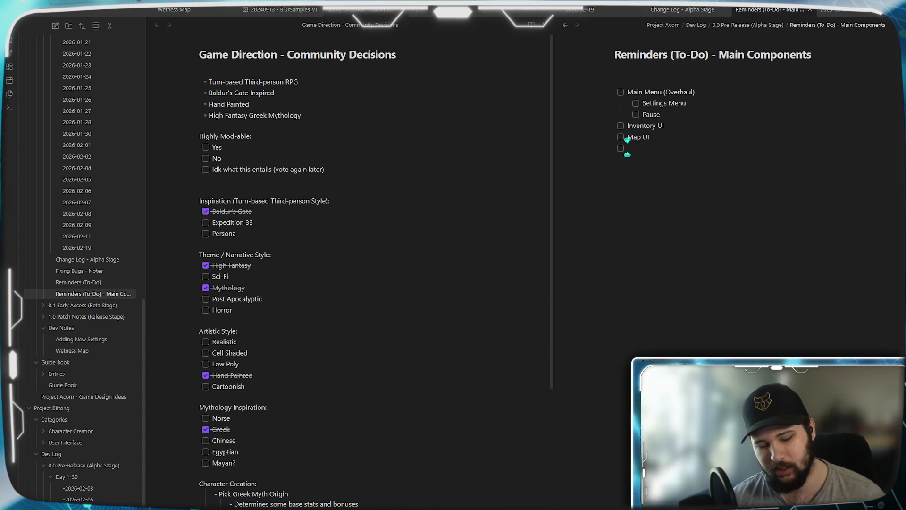
pyautogui.write('Codex /')
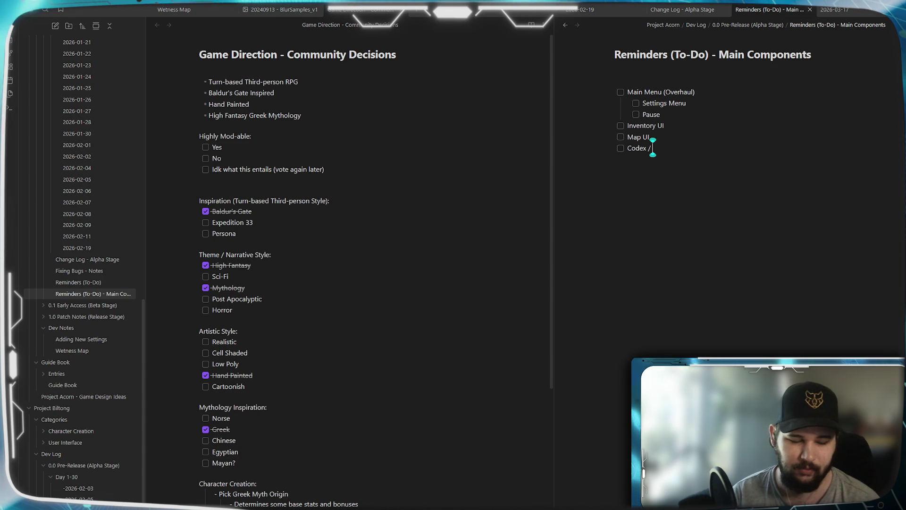
# Finish Codex / Guidebook and add Quest Progression with UI / Log and Backend Structure sub-items.
pyautogui.write('ok')
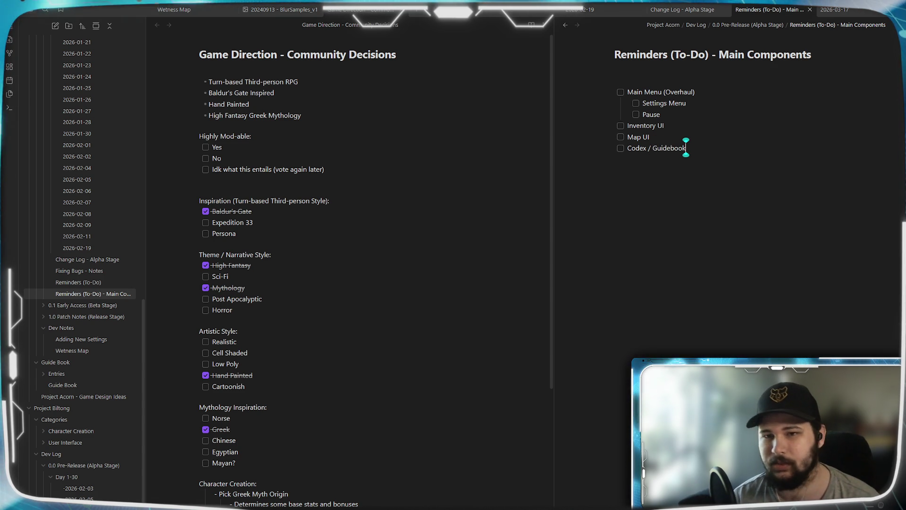
pyautogui.press('Return')
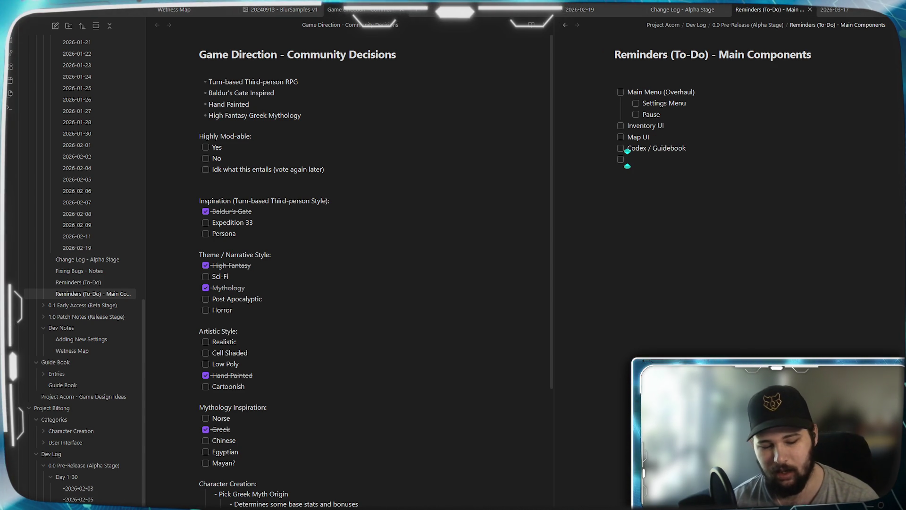
pyautogui.write('Quest Progress')
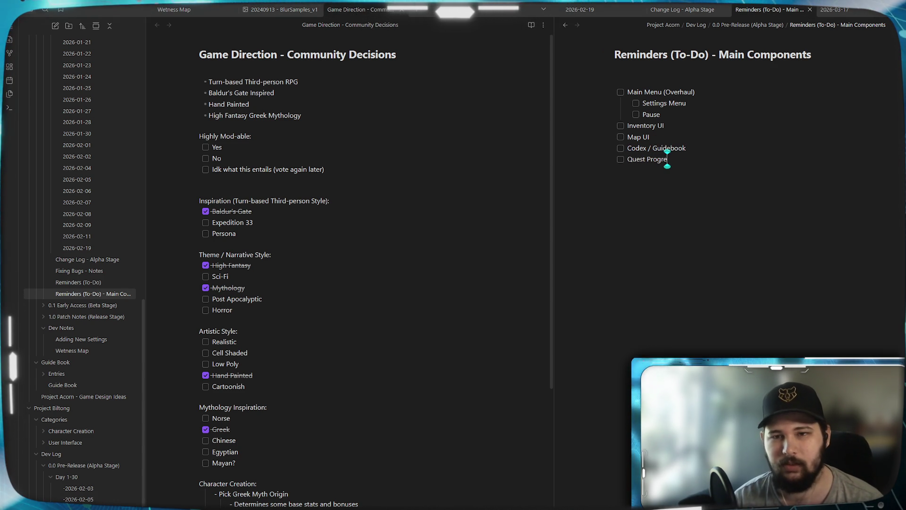
pyautogui.write('ion')
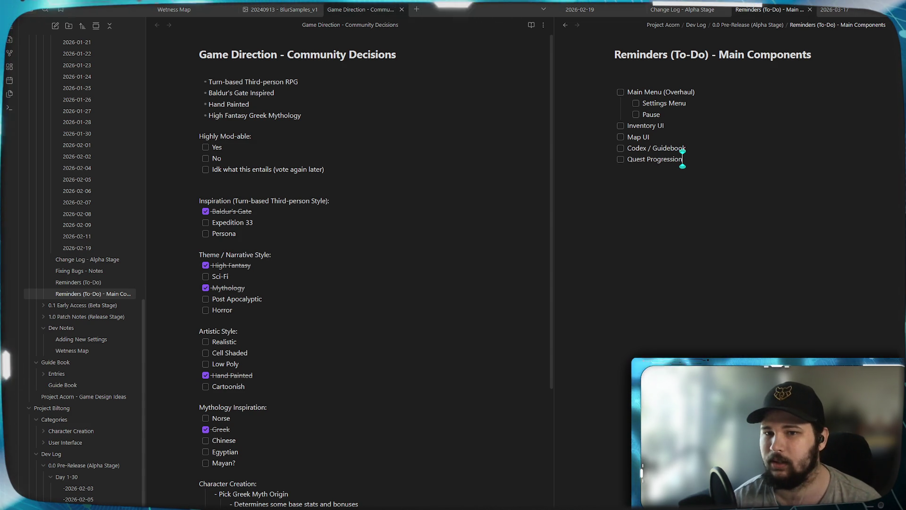
pyautogui.press('Return')
pyautogui.press('Tab')
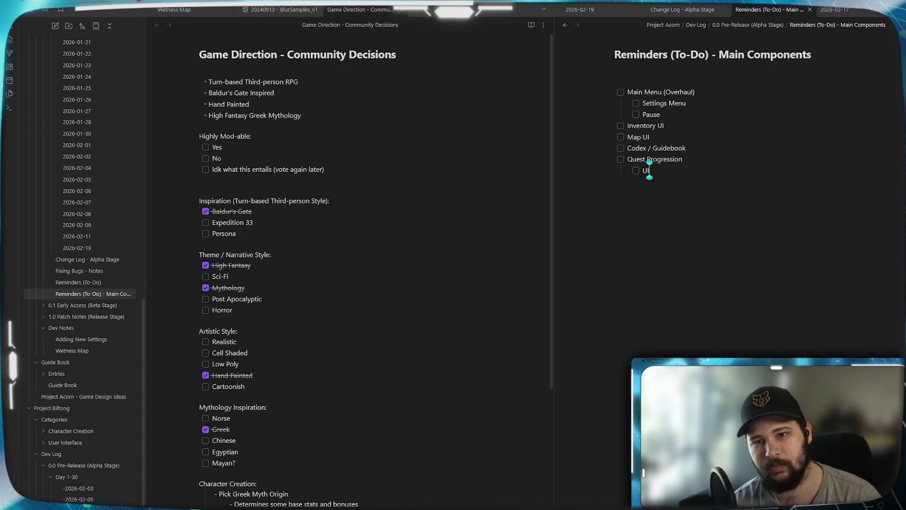
pyautogui.press('Return')
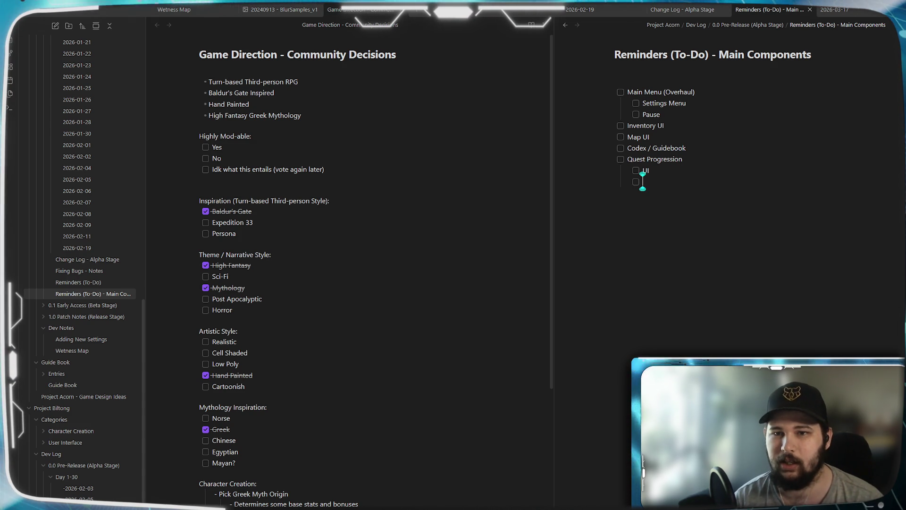
pyautogui.press('BackSpace')
pyautogui.press('BackSpace')
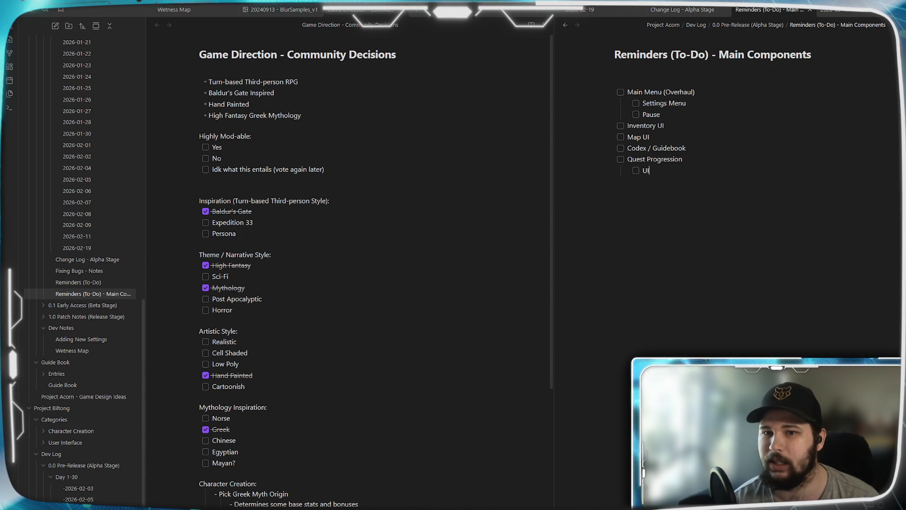
pyautogui.write('/ Log')
pyautogui.press('Return')
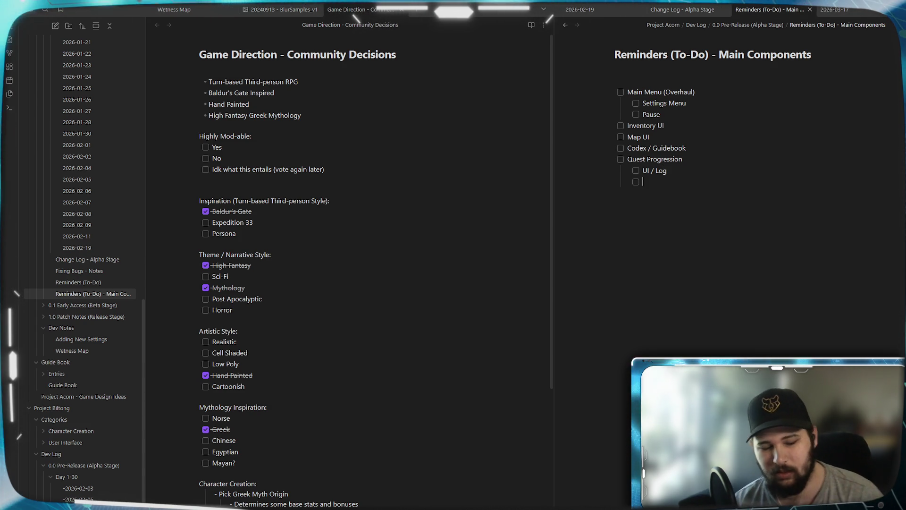
pyautogui.write('Backend Structure')
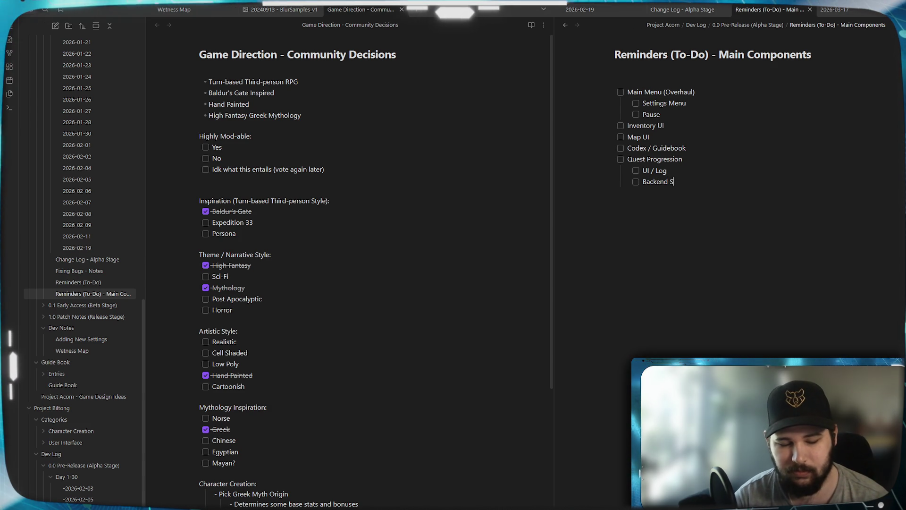
# Add a top-level Character Creator task with a Character Customisation sub-item.
pyautogui.press('Return')
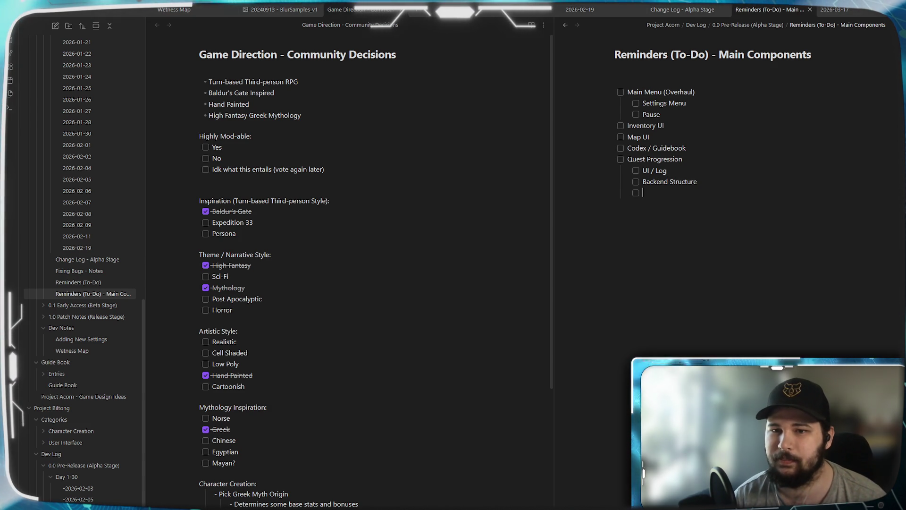
pyautogui.hotkey('shift', 'Tab')
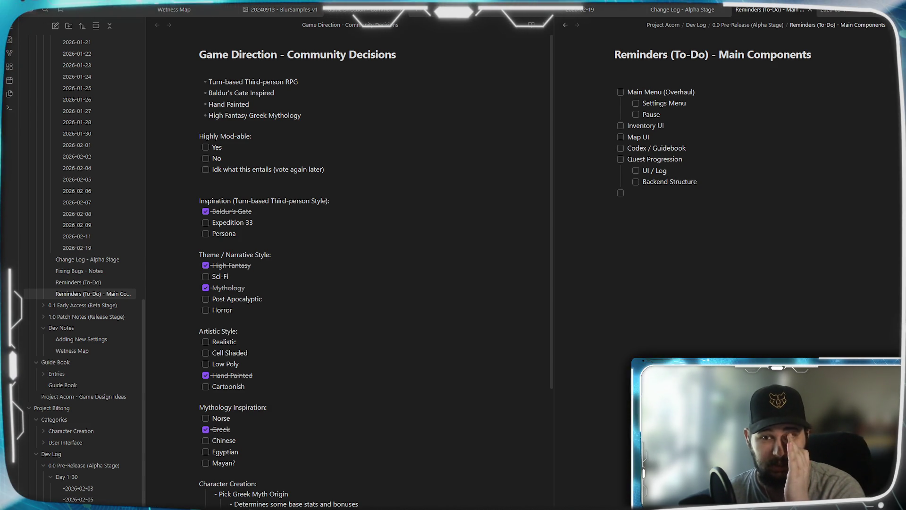
pyautogui.write('Character')
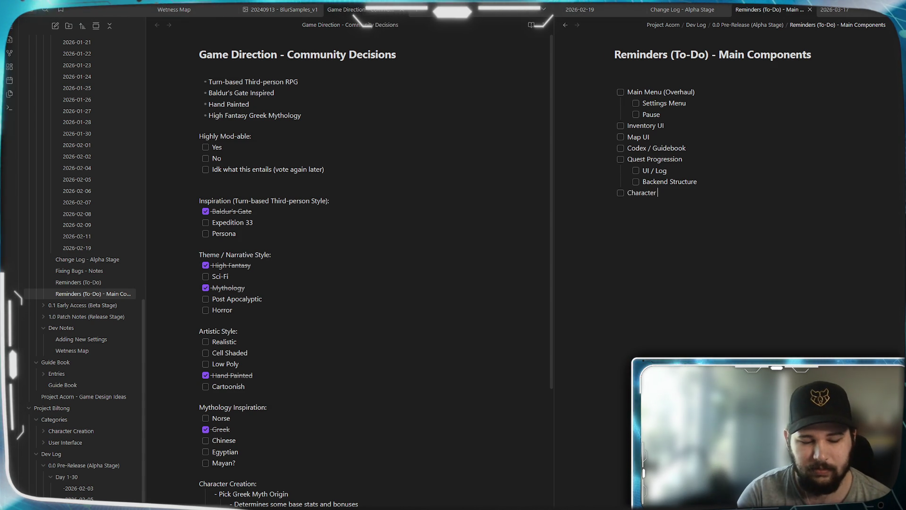
pyautogui.write(' Creator')
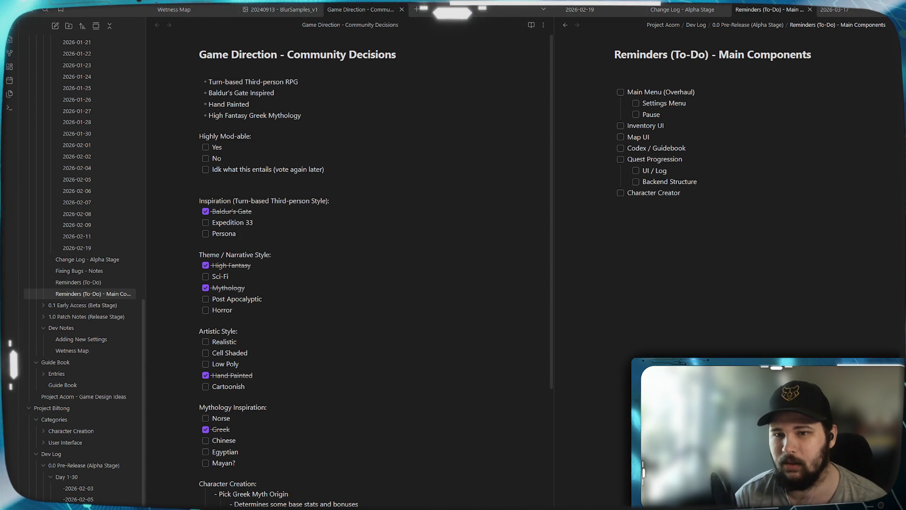
pyautogui.press('Return')
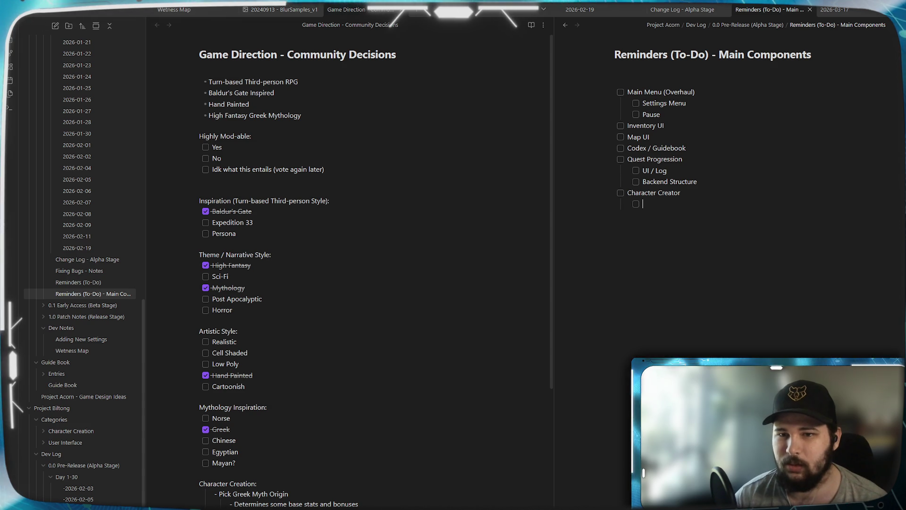
pyautogui.press('Tab')
pyautogui.write('Character Cus')
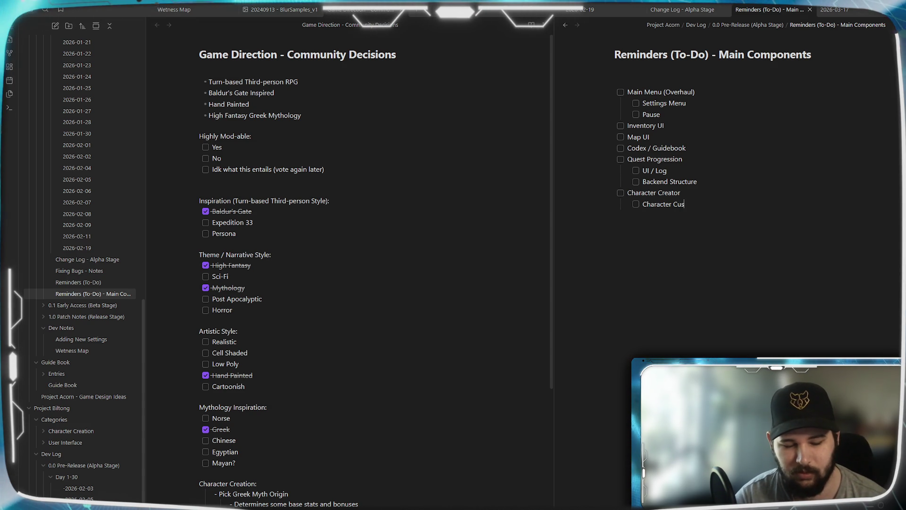
pyautogui.write('tomisation')
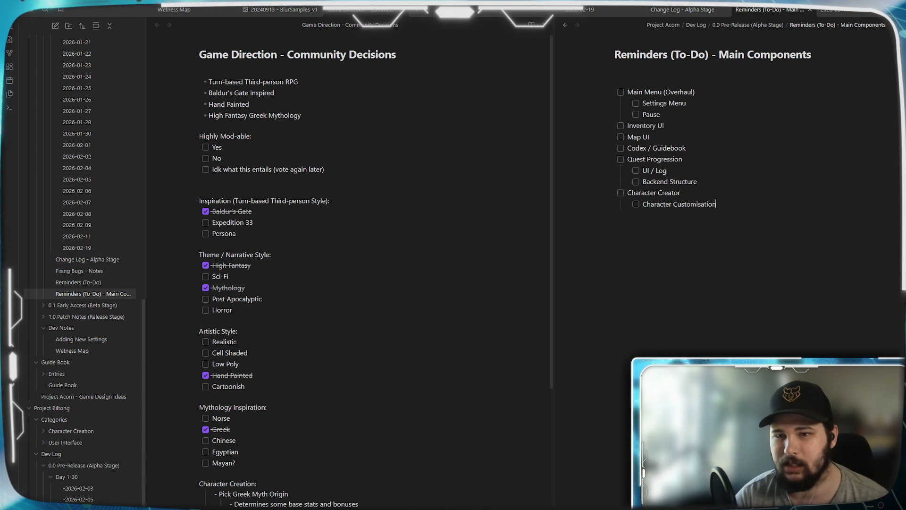
pyautogui.press('Return')
# Add Character Gear / Transmog and Character Upgrades / Skills / Spells, etc under Character Creator.
pyautogui.write('Cha')
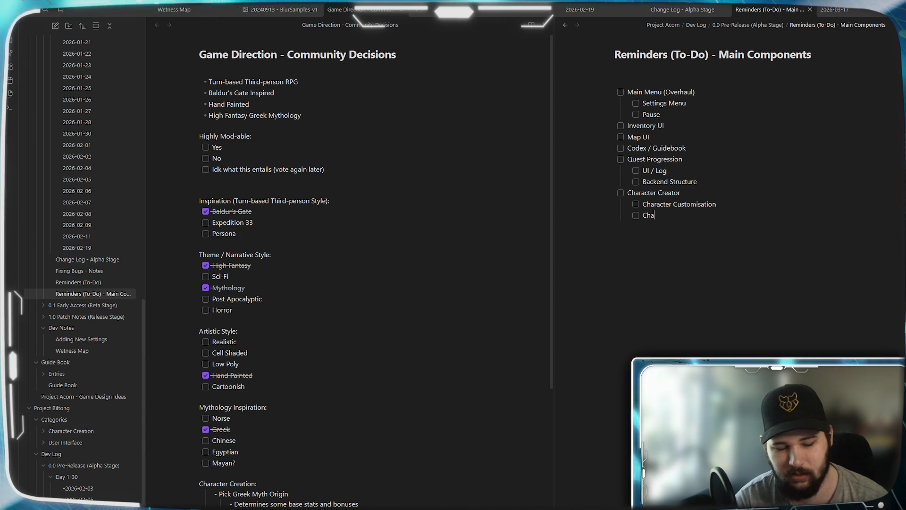
pyautogui.write('racter Upgr')
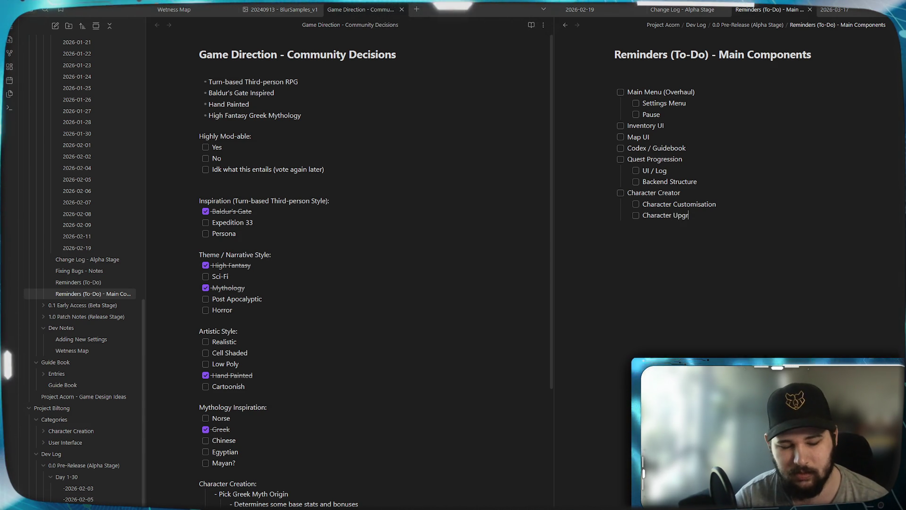
pyautogui.write('ades /')
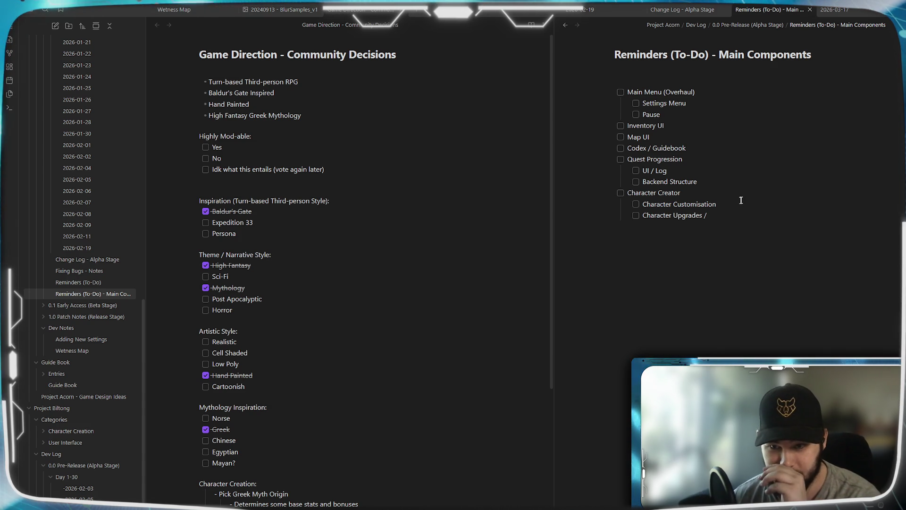
pyautogui.press('Up')
pyautogui.press('End')
pyautogui.press('Return')
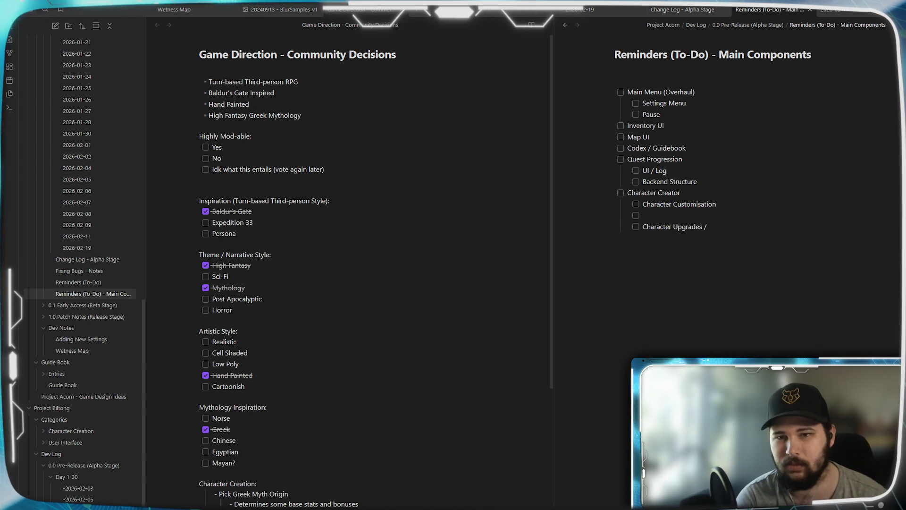
pyautogui.write('Character')
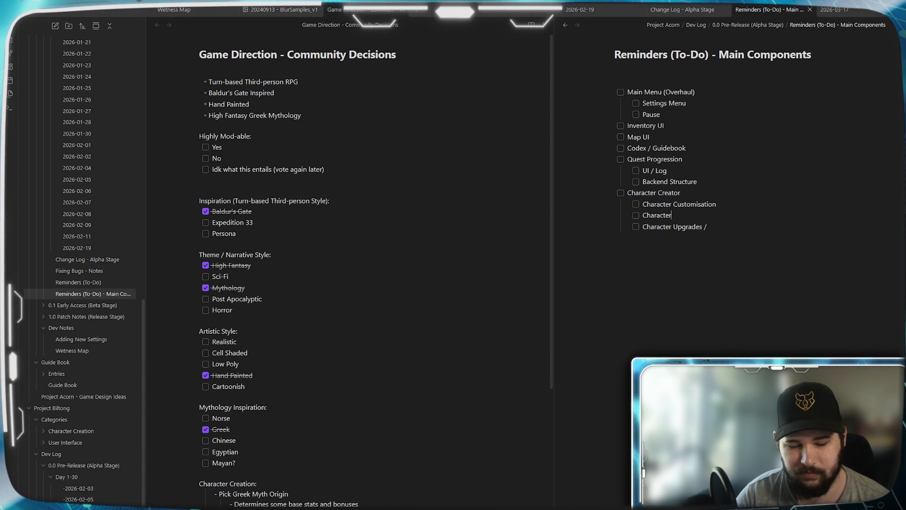
pyautogui.write(' Skill')
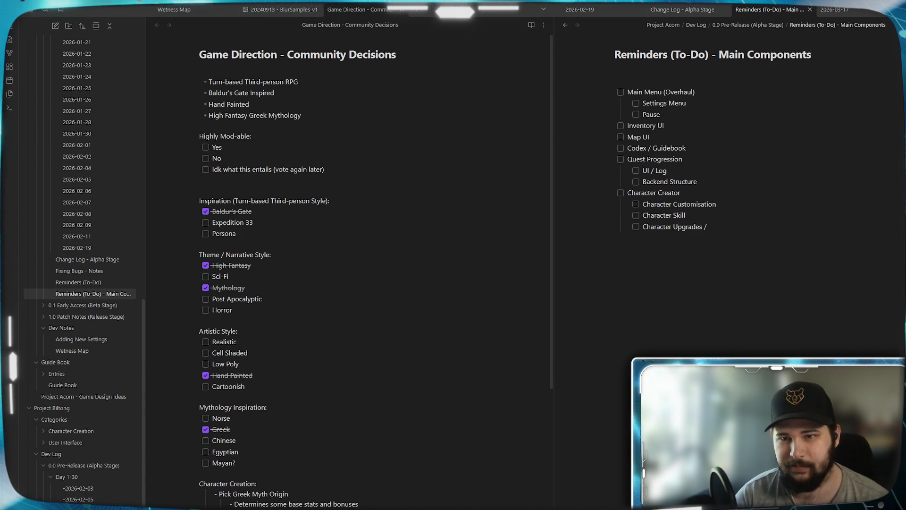
pyautogui.press('BackSpace')
pyautogui.press('BackSpace')
pyautogui.press('BackSpace')
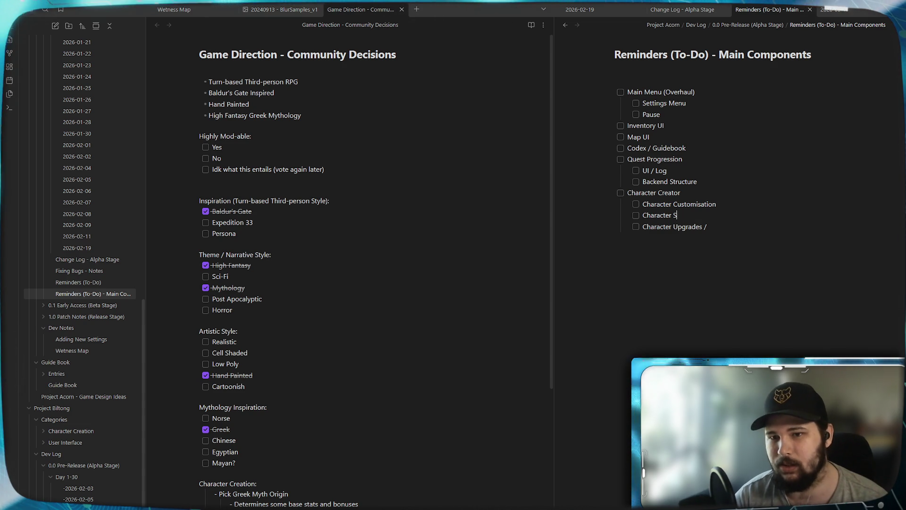
pyautogui.write('Gears')
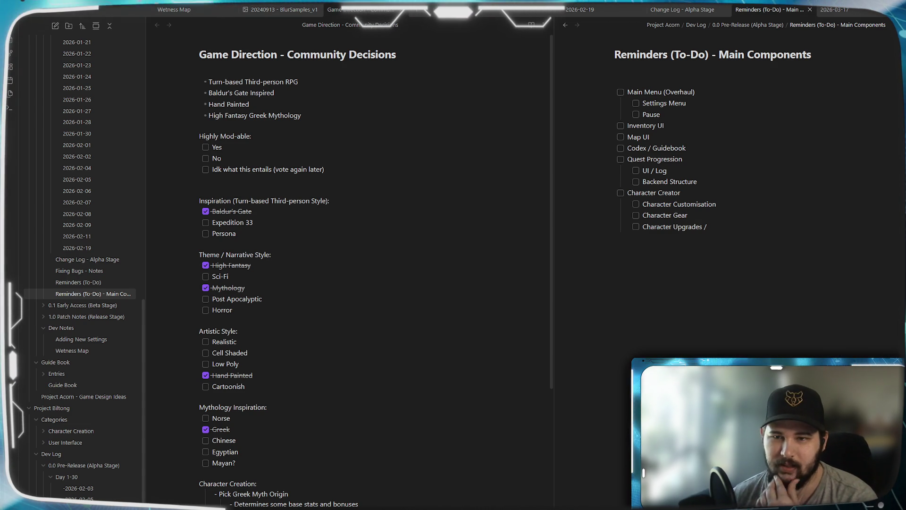
pyautogui.click(687, 215)
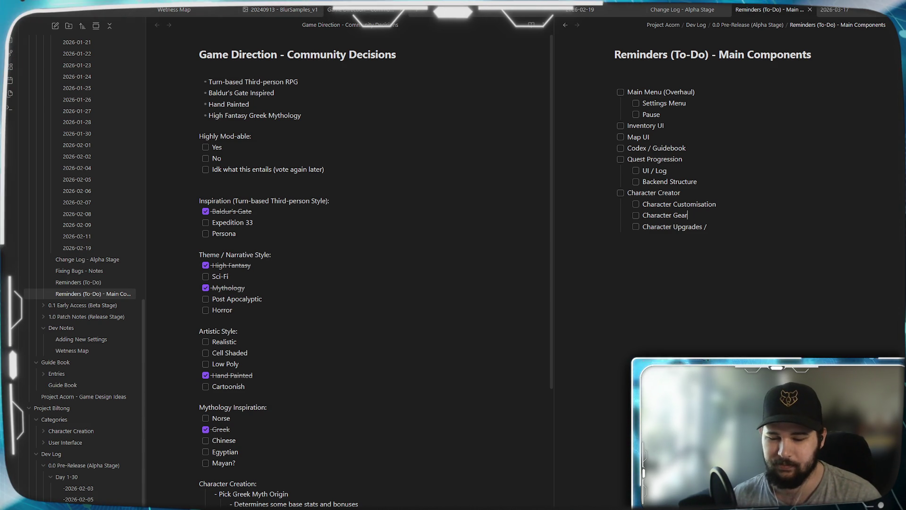
pyautogui.write('/ Transmog')
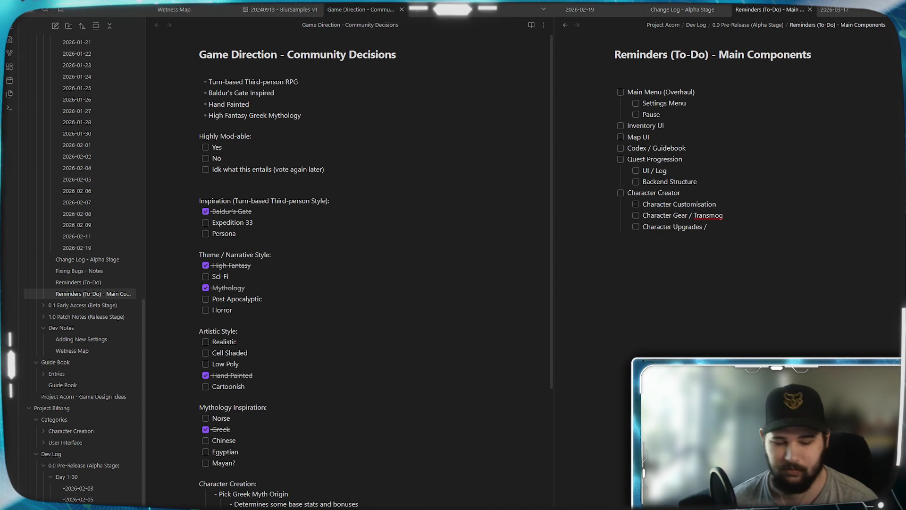
pyautogui.write('Skills')
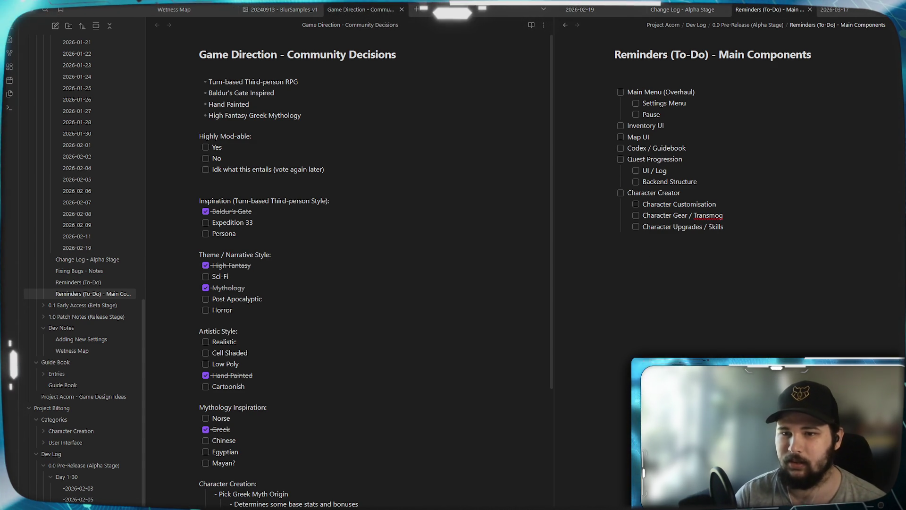
pyautogui.write(' /')
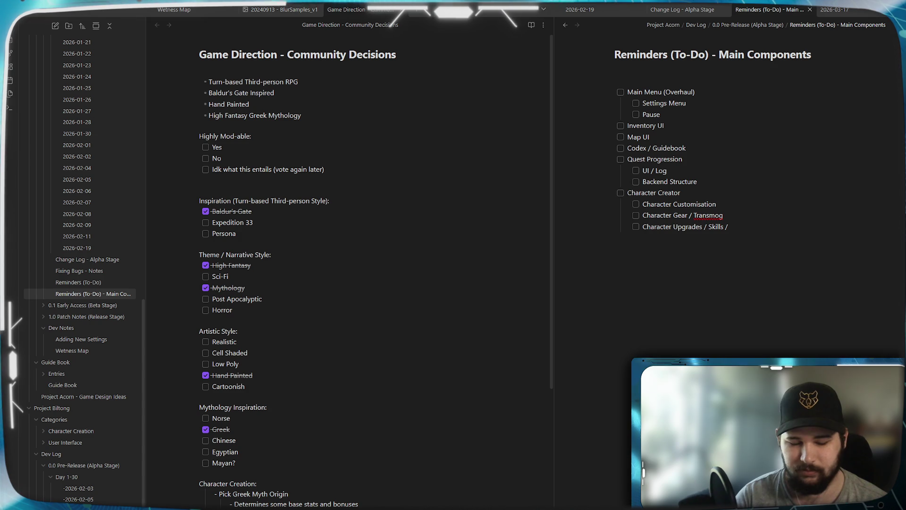
pyautogui.write(' Spells')
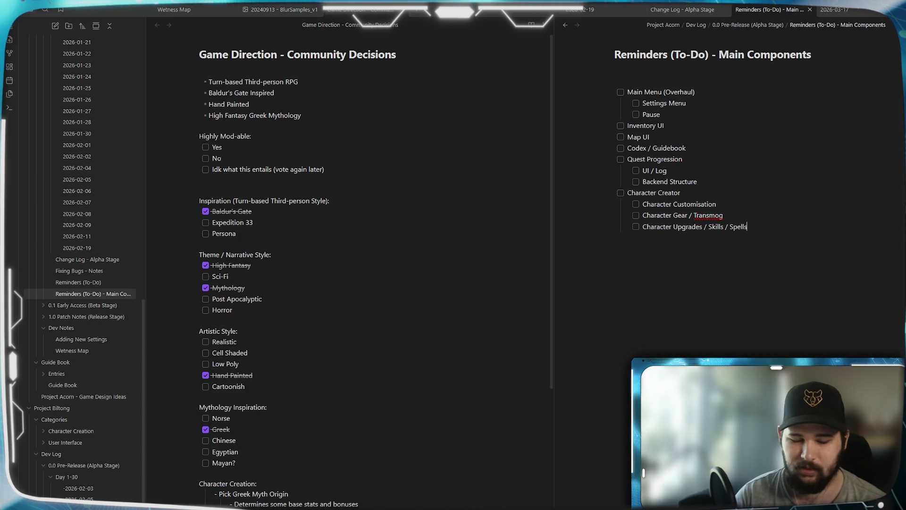
pyautogui.write(', etc')
pyautogui.press('Return')
pyautogui.hotkey('shift', 'Tab')
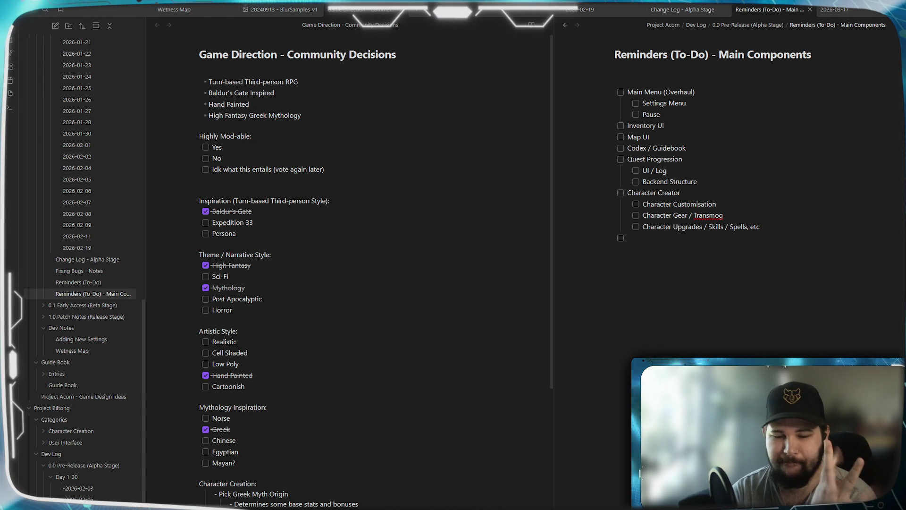
# Add an Asset Creation task with Environmental Assets and Character Components sub-items.
pyautogui.write('Ene')
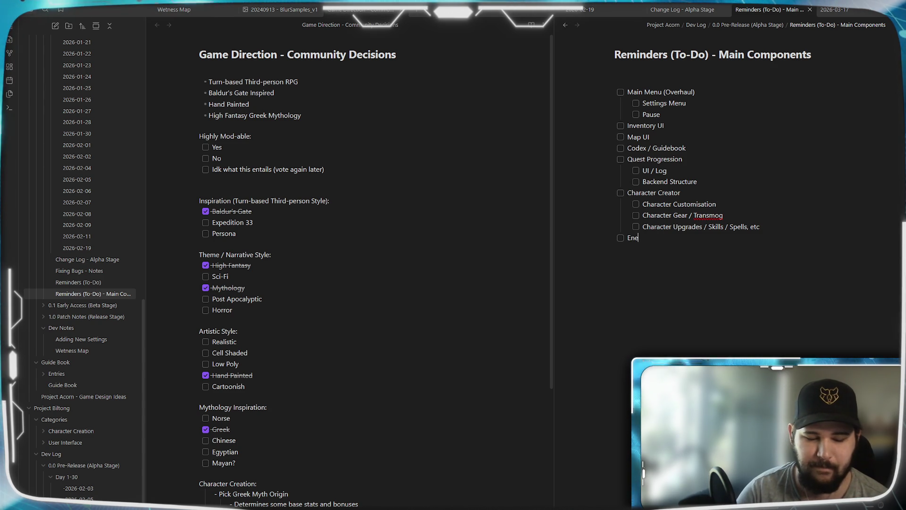
pyautogui.write('my D')
pyautogui.press('BackSpace')
pyautogui.press('BackSpace')
pyautogui.press('BackSpace')
pyautogui.write('As')
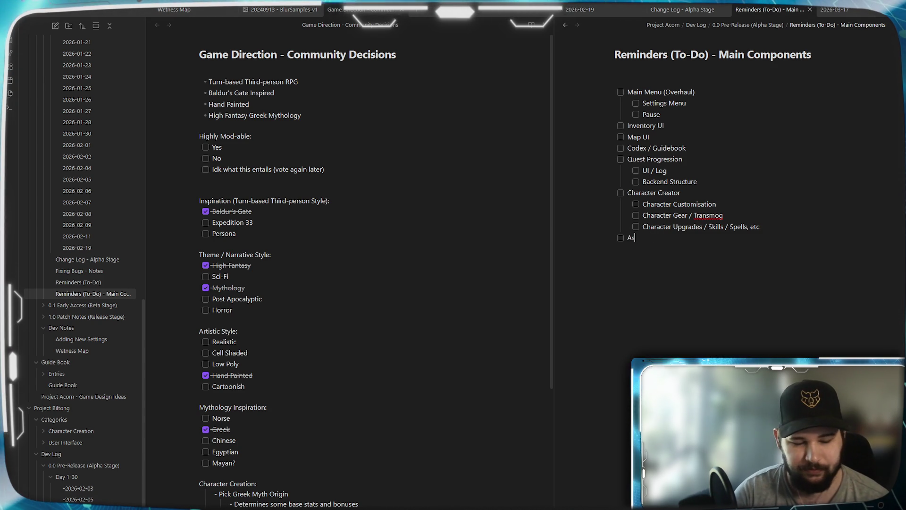
pyautogui.write('set Creation')
pyautogui.press('Return')
pyautogui.press('Tab')
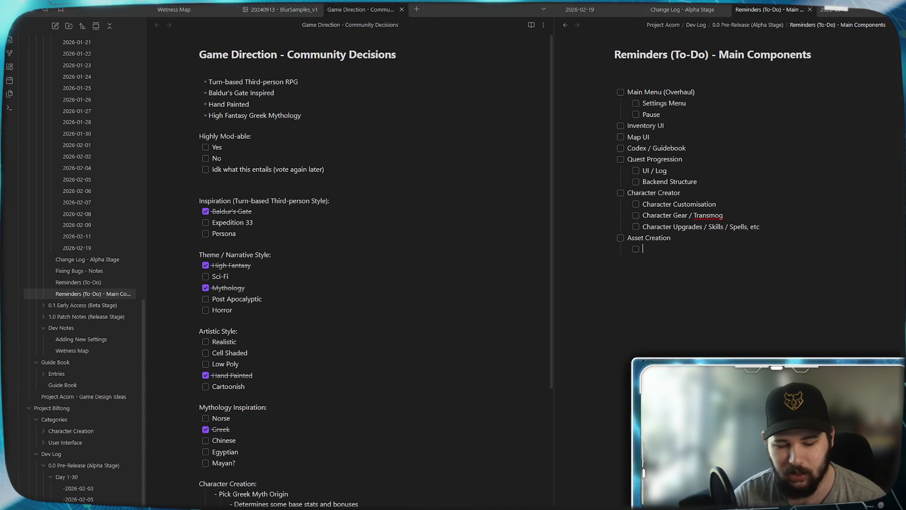
pyautogui.write('Enviro')
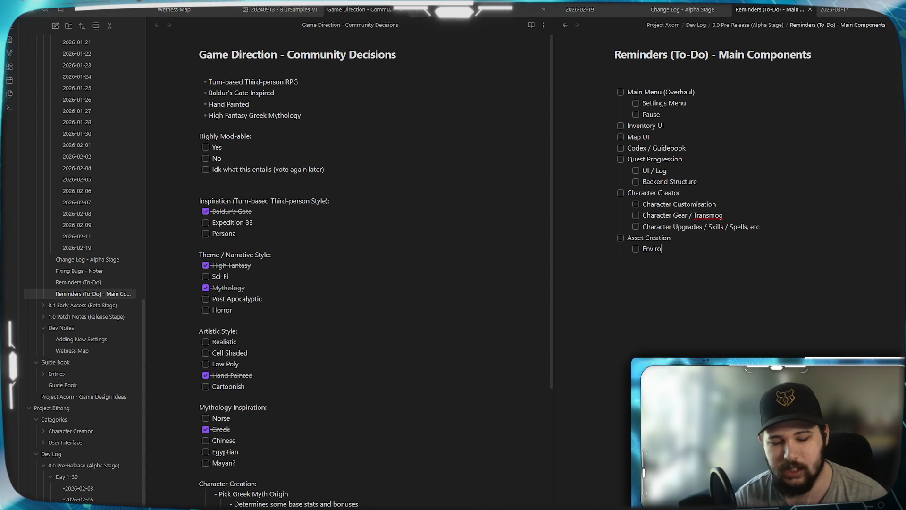
pyautogui.write('nmental ')
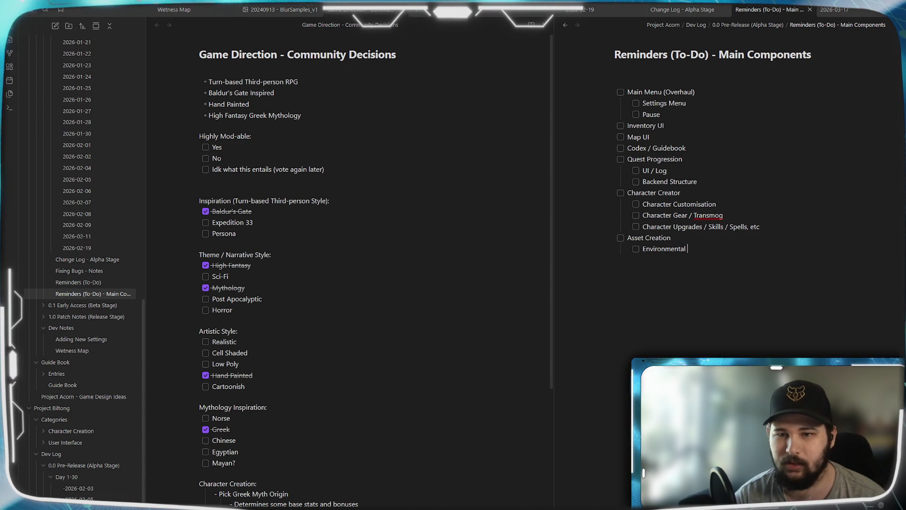
pyautogui.write('Assets')
pyautogui.press('Return')
pyautogui.write('Characters')
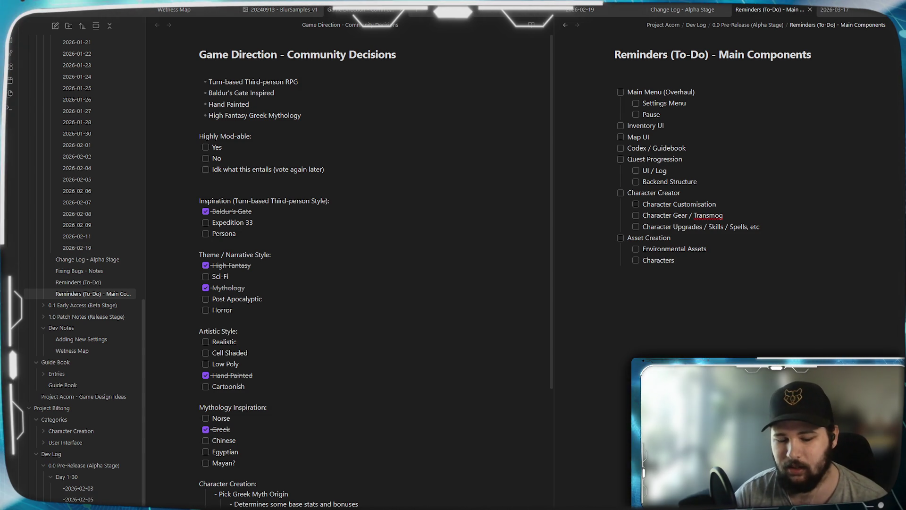
pyautogui.press('BackSpace')
pyautogui.write('Componen')
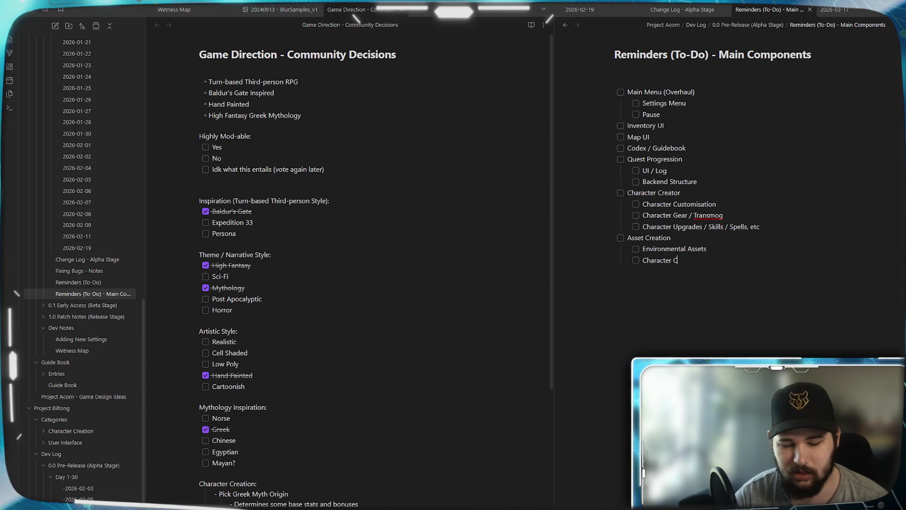
pyautogui.press('BackSpace')
pyautogui.press('BackSpace')
pyautogui.write('nts')
pyautogui.press('Return')
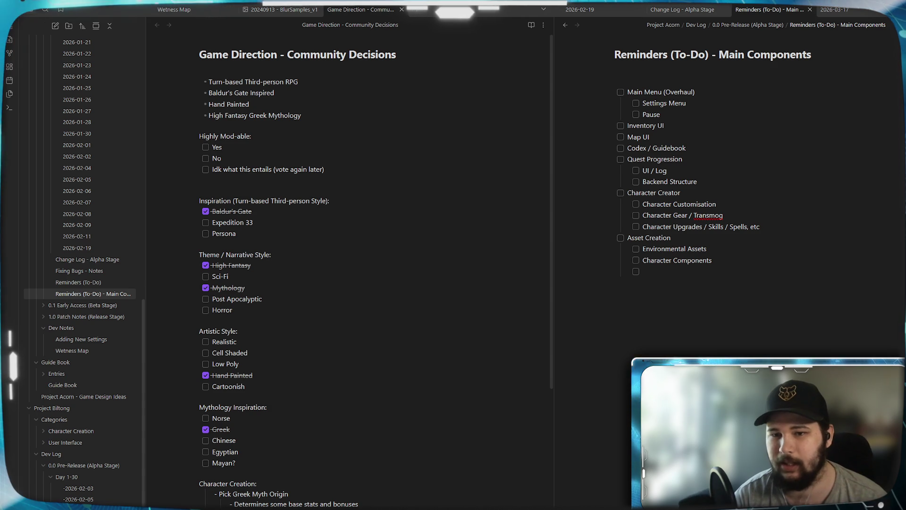
# Add Weapons and Armour, Enemy Assets, Item Assets and User Interface under Asset Creation.
pyautogui.write('Weapo')
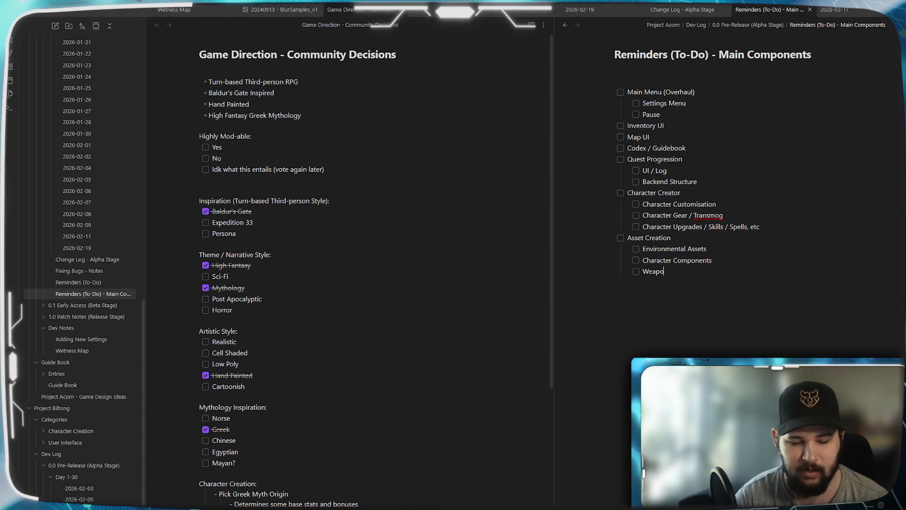
pyautogui.write('ns and Armour')
pyautogui.press('Return')
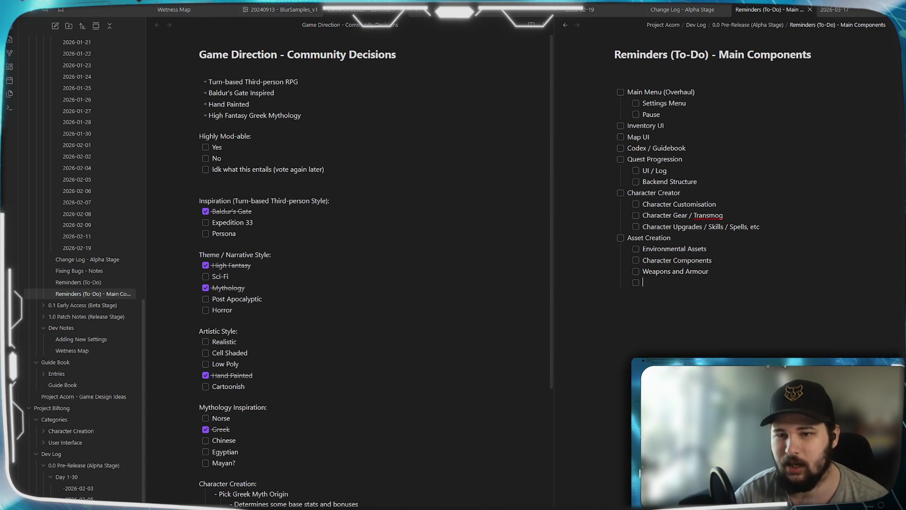
pyautogui.write('Enem')
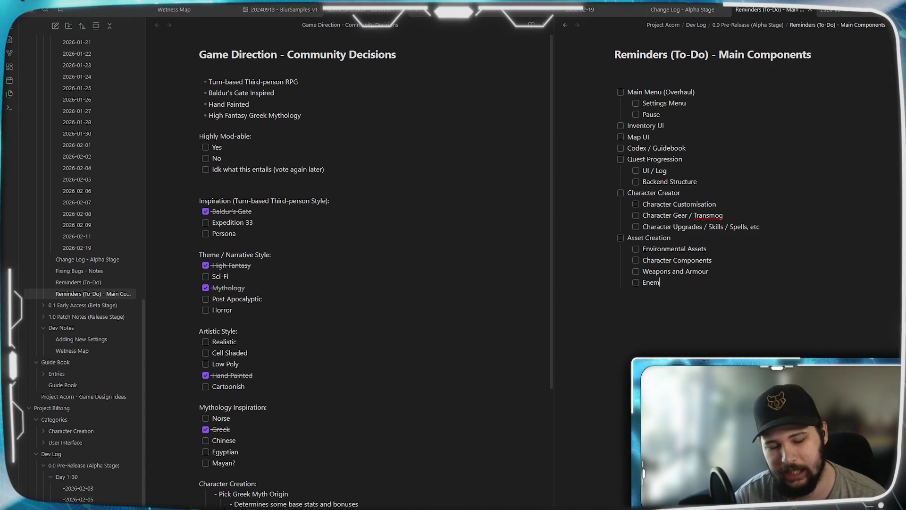
pyautogui.write('y')
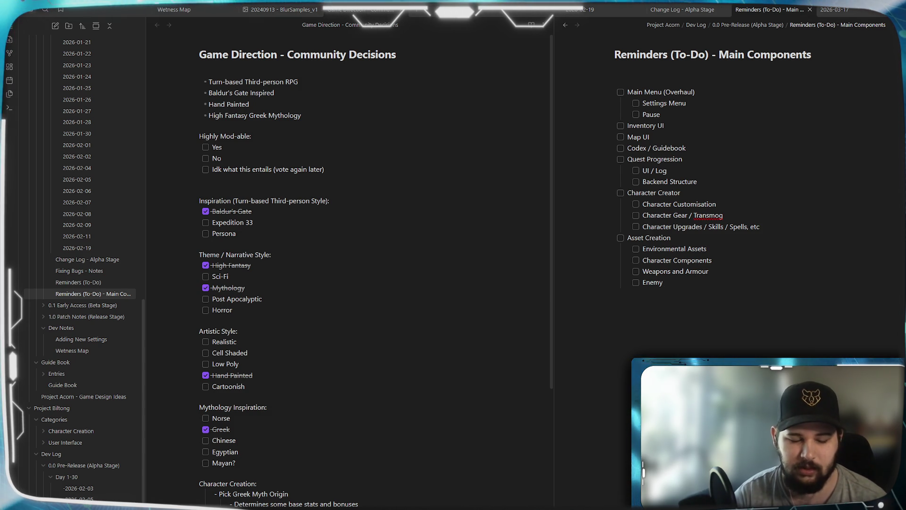
pyautogui.write('Assets')
pyautogui.press('Return')
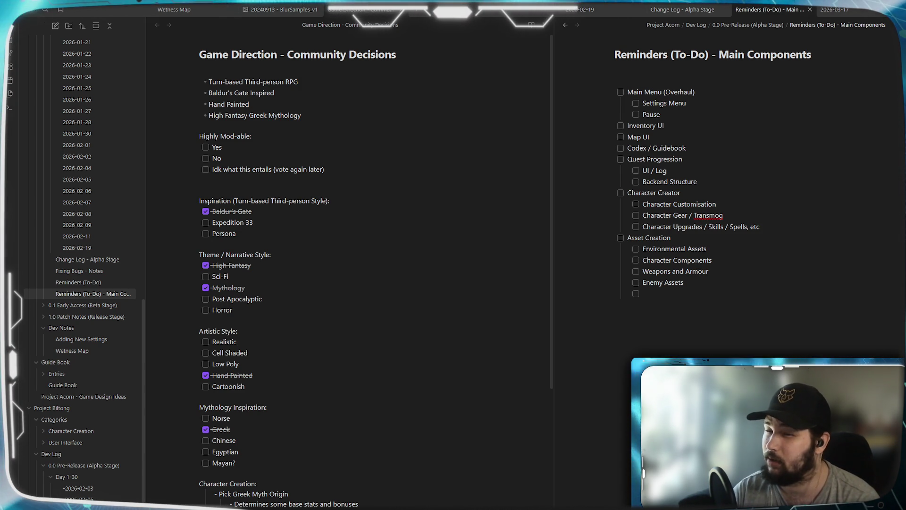
pyautogui.write('Items')
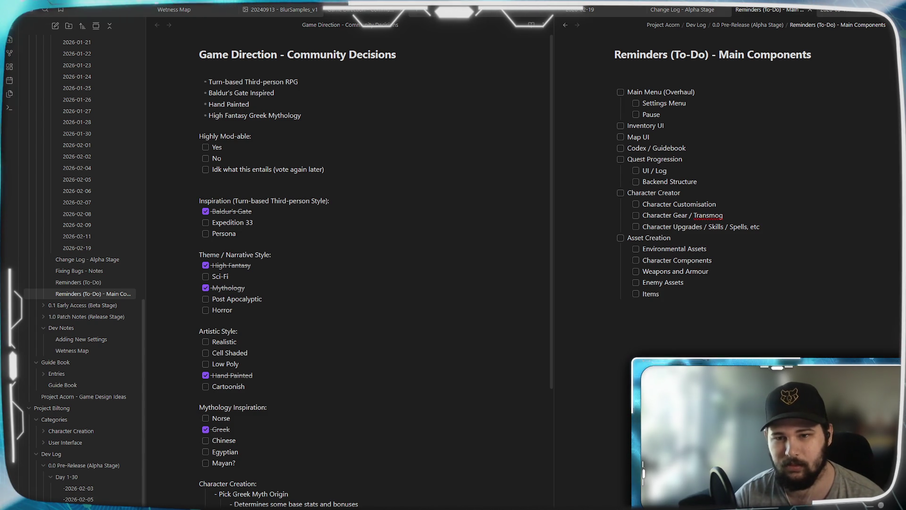
pyautogui.press('BackSpace')
pyautogui.write('Assets')
pyautogui.press('Return')
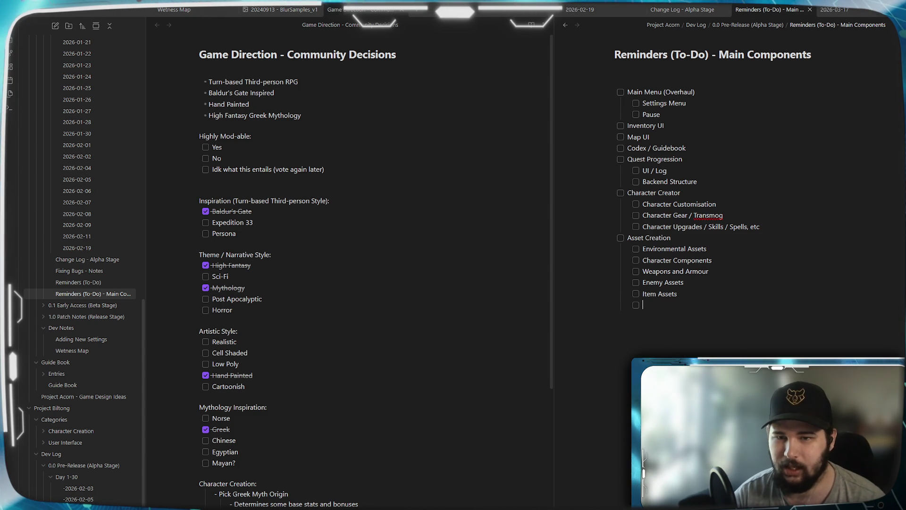
pyautogui.hotkey('shift', 'Tab')
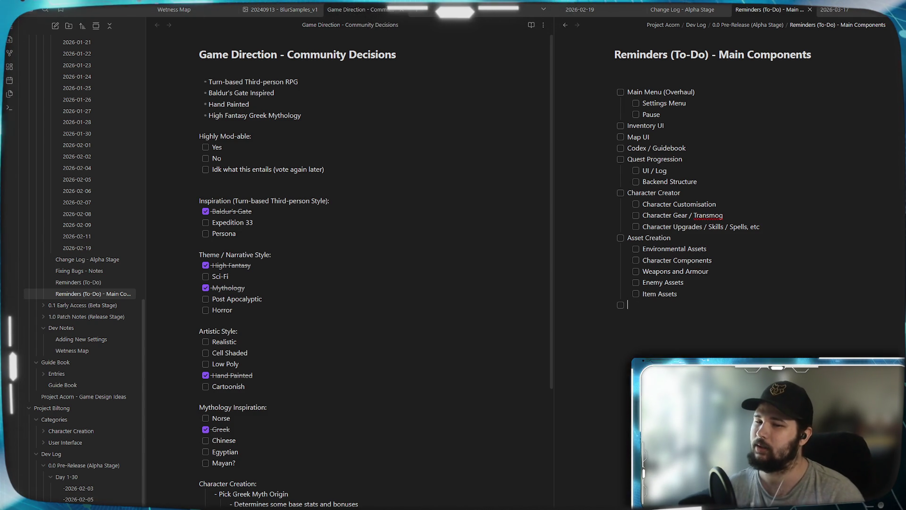
pyautogui.press('Tab')
pyautogui.write('U')
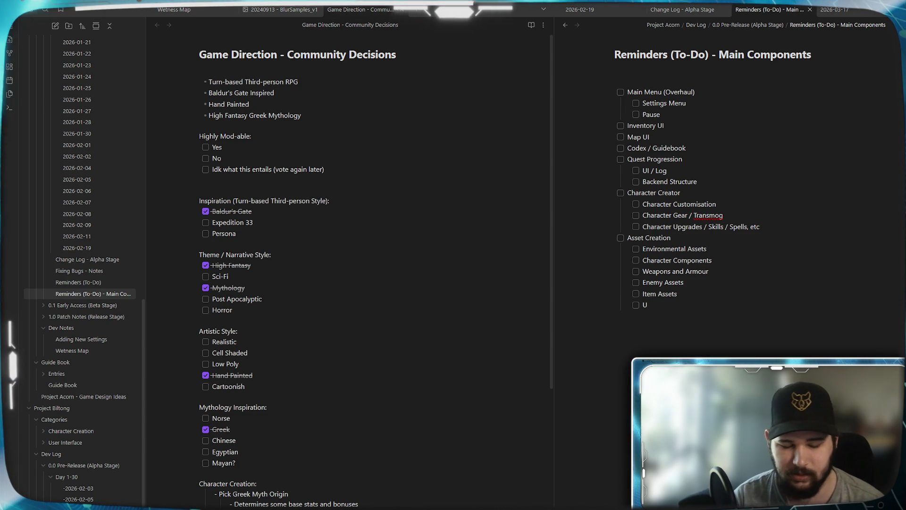
pyautogui.write('ser Interface')
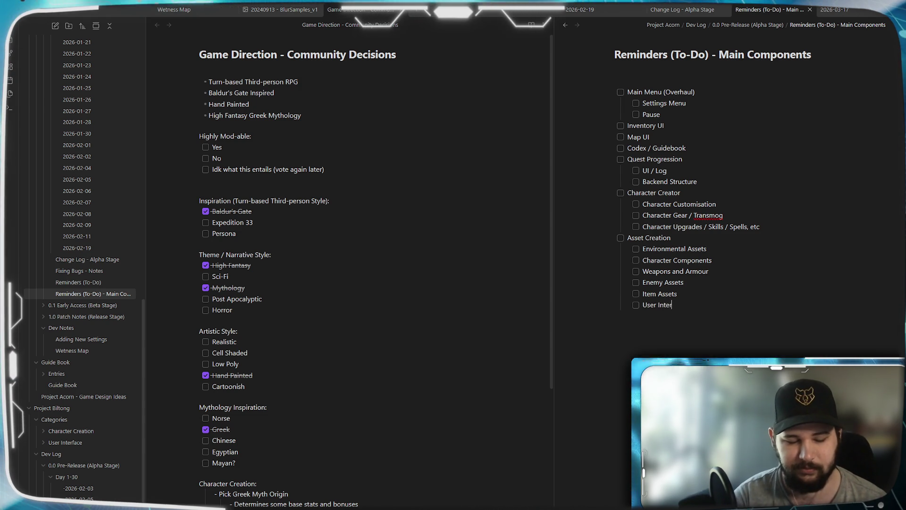
pyautogui.hotkey('shift', 'Tab')
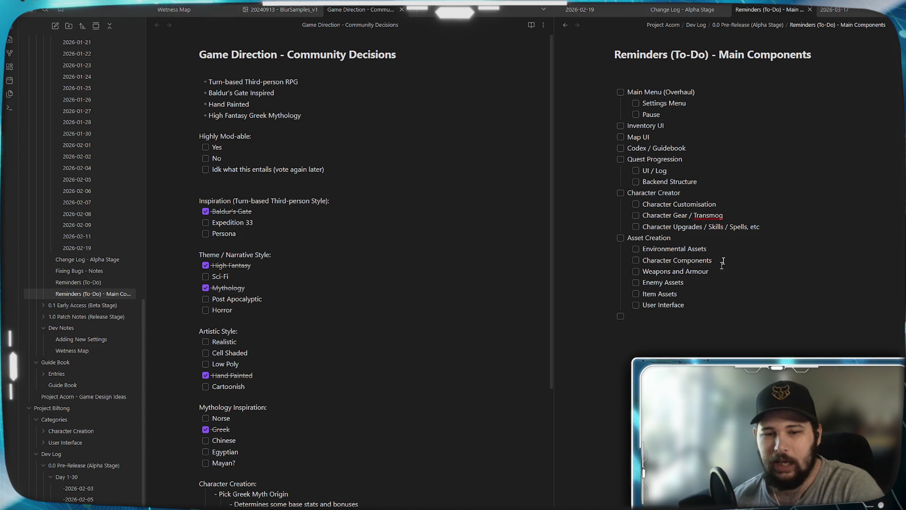
pyautogui.moveTo(209, 104)
pyautogui.mouseDown()
pyautogui.moveTo(245, 110)
pyautogui.moveTo(223, 116)
pyautogui.moveTo(373, 127)
pyautogui.moveTo(295, 116)
pyautogui.mouseUp()
pyautogui.click(301, 115)
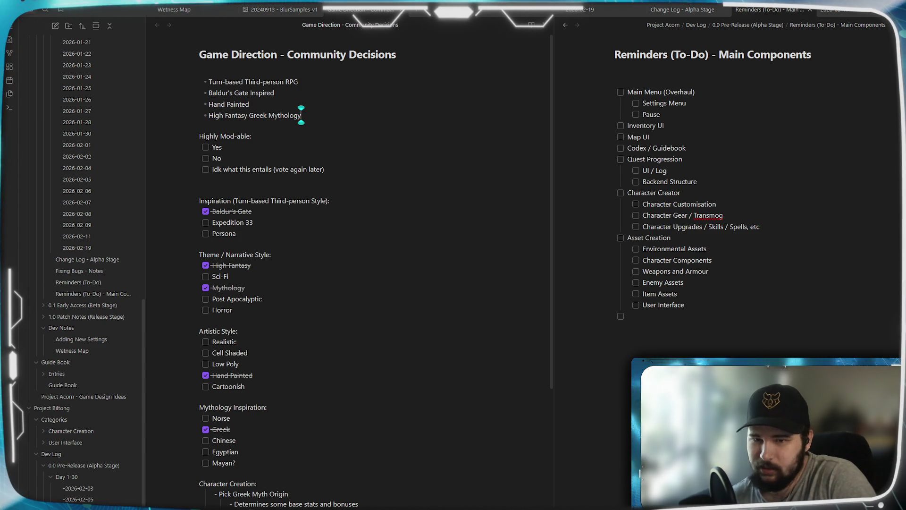
pyautogui.click(627, 316)
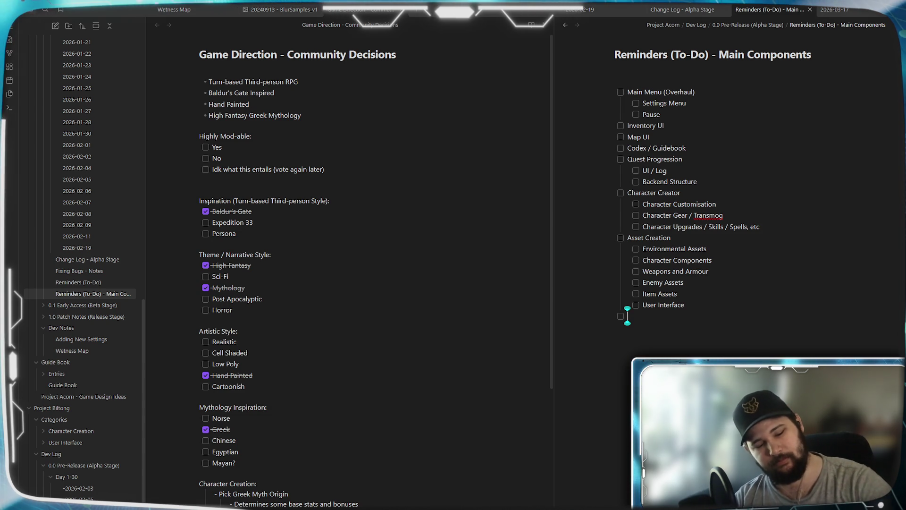
# Add Combat Design with Combat Animations, 'Spells / Magic / and shet', and begin a Turn Based entry.
pyautogui.write('Combat Design')
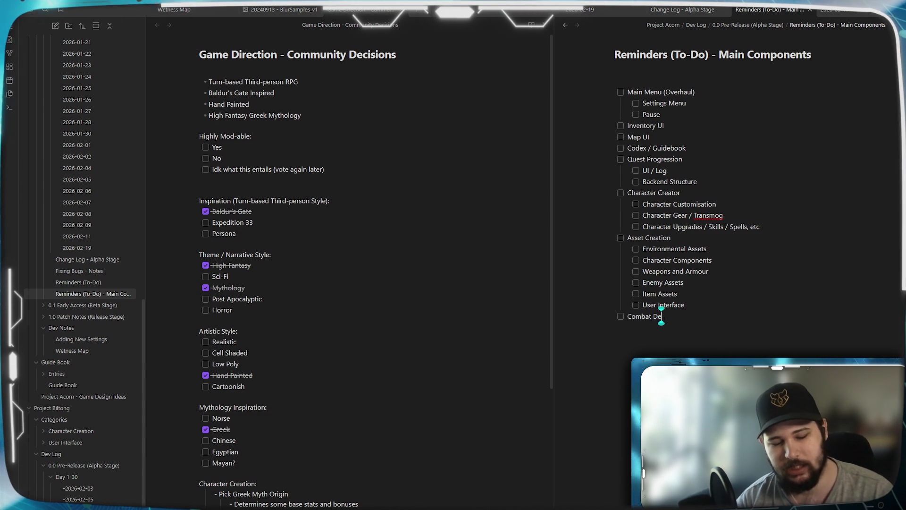
pyautogui.press('Return')
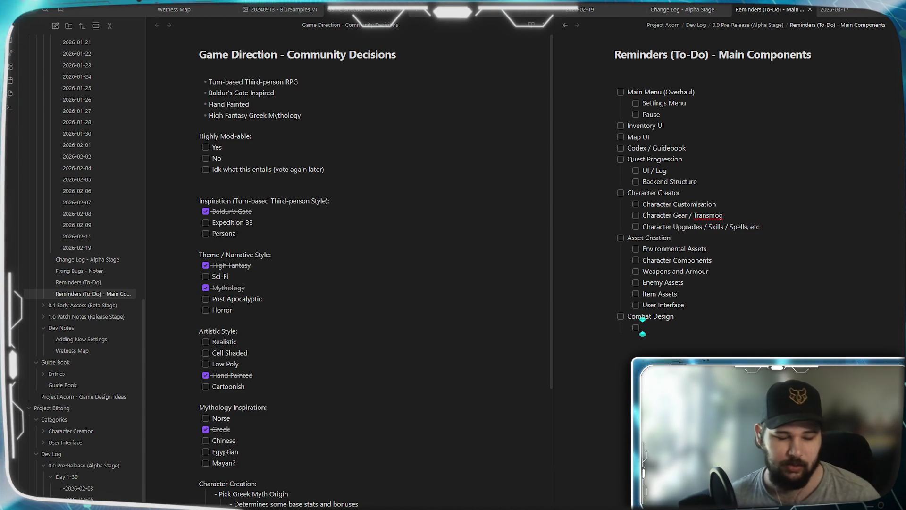
pyautogui.write('bat Animations')
pyautogui.write('Spells /')
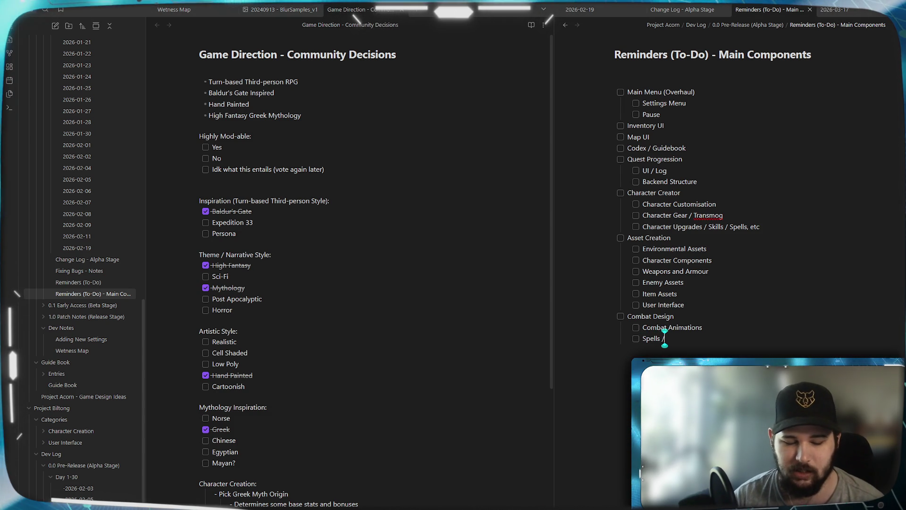
pyautogui.write('Ma')
pyautogui.write(' /')
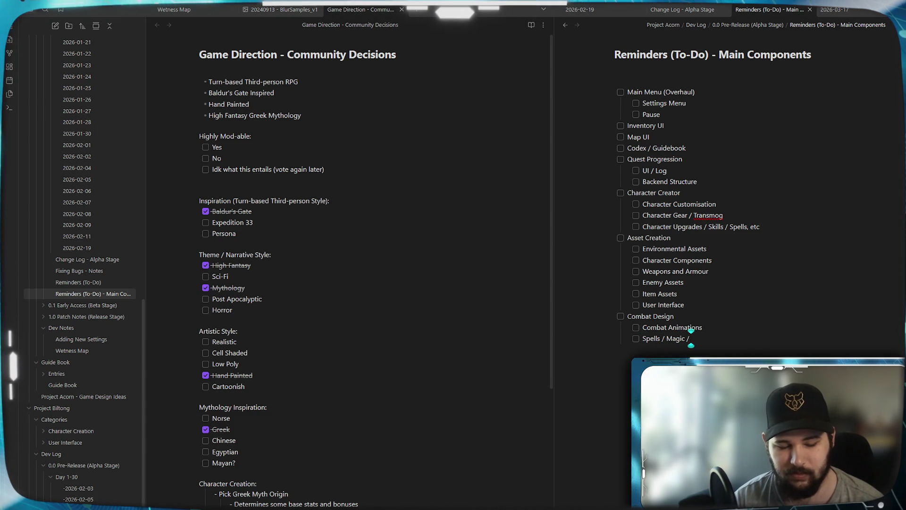
pyautogui.write('t')
pyautogui.press('Return')
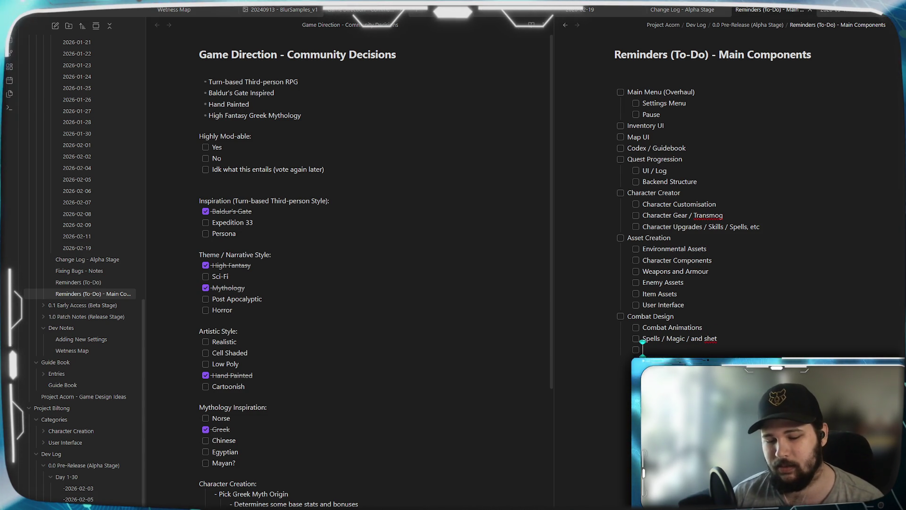
pyautogui.write('Tu')
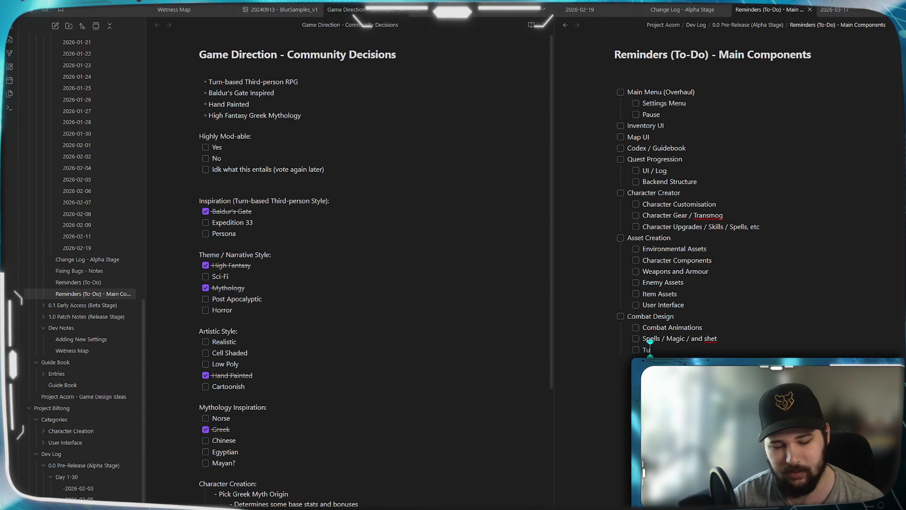
pyautogui.write('rn Based Scheduler')
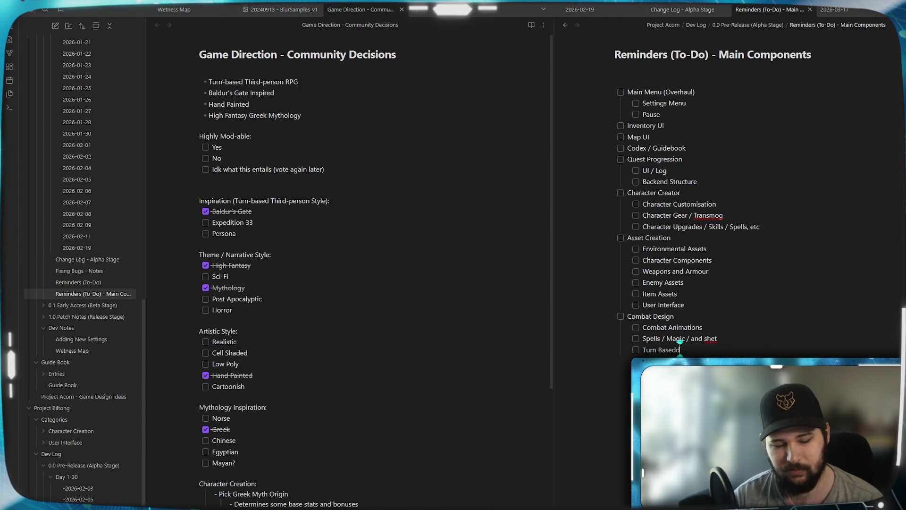
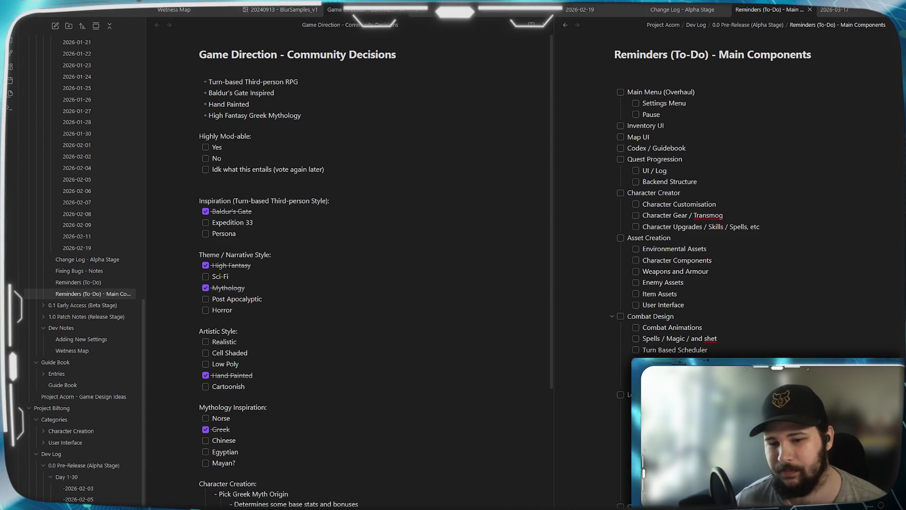
# Add a 'Side Quests' to-do under Storyline and start a new outdented item below it.
pyautogui.scroll(-5, 642, 318)
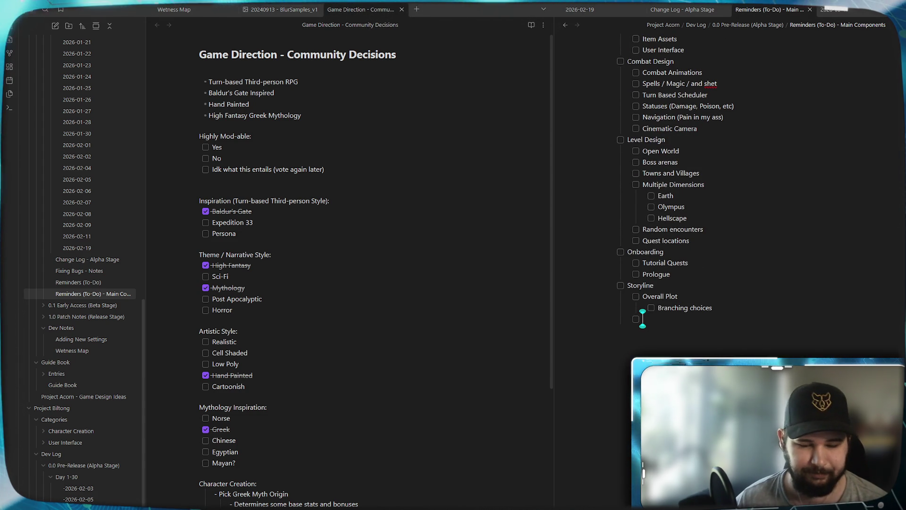
pyautogui.write('Sid')
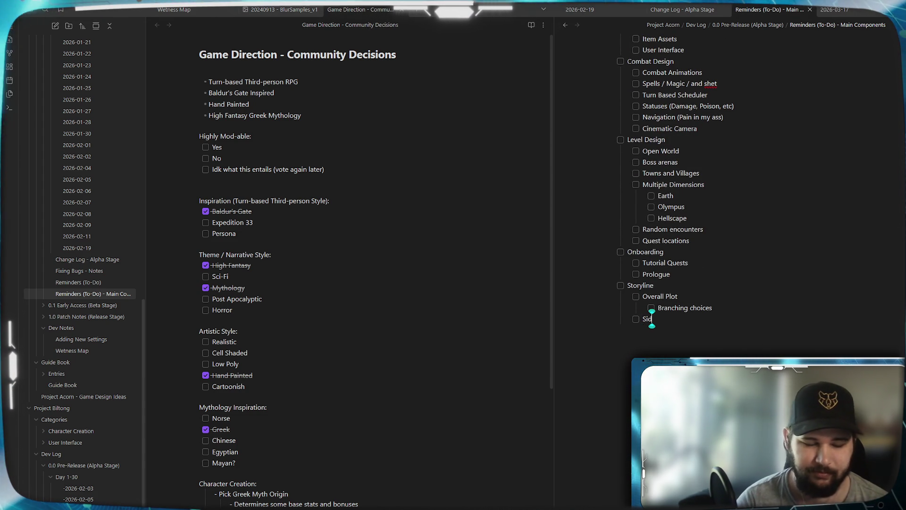
pyautogui.write('e Quests')
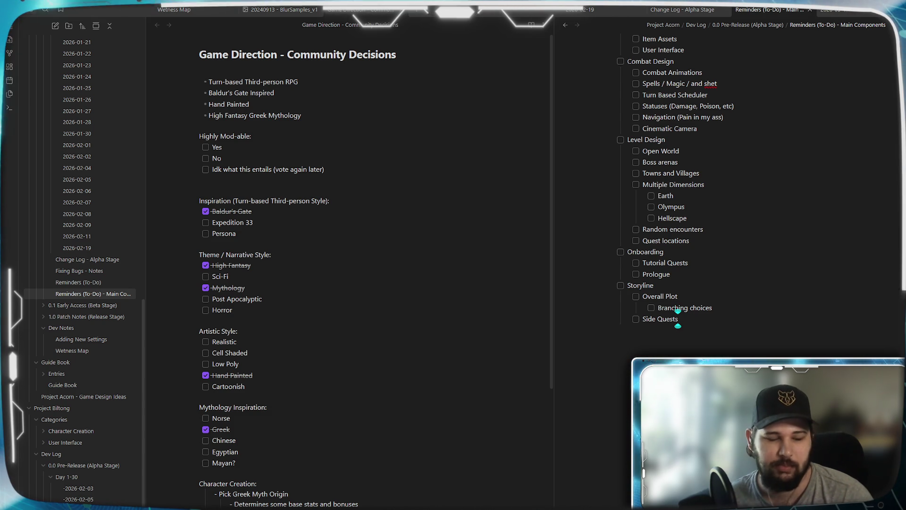
pyautogui.press('Return')
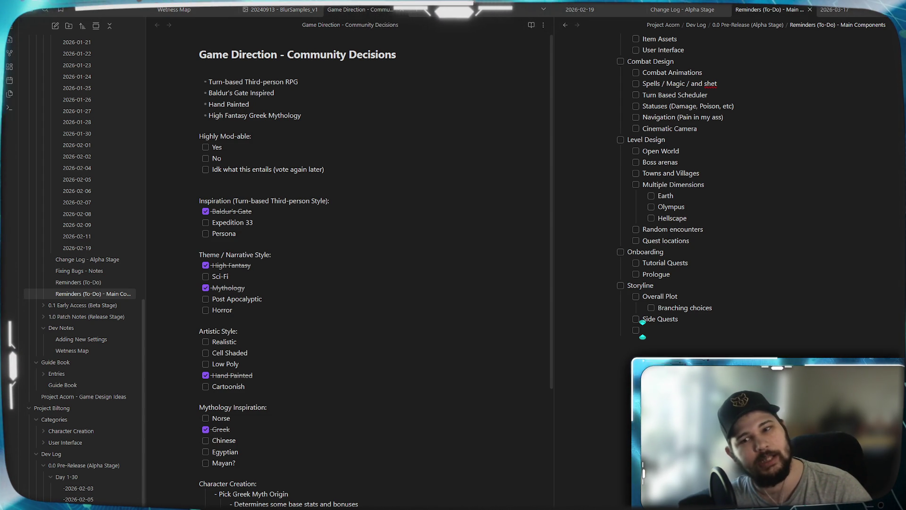
pyautogui.hotkey('shift', 'Tab')
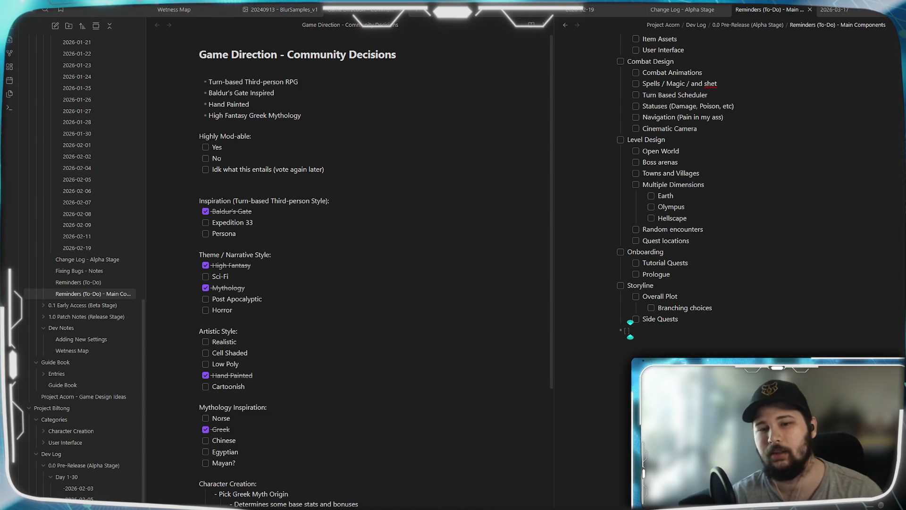
# Add a 'Branching per character storyline' to-do with a nested 'Companions endings, etc' item.
pyautogui.press('BackSpace')
pyautogui.press('BackSpace')
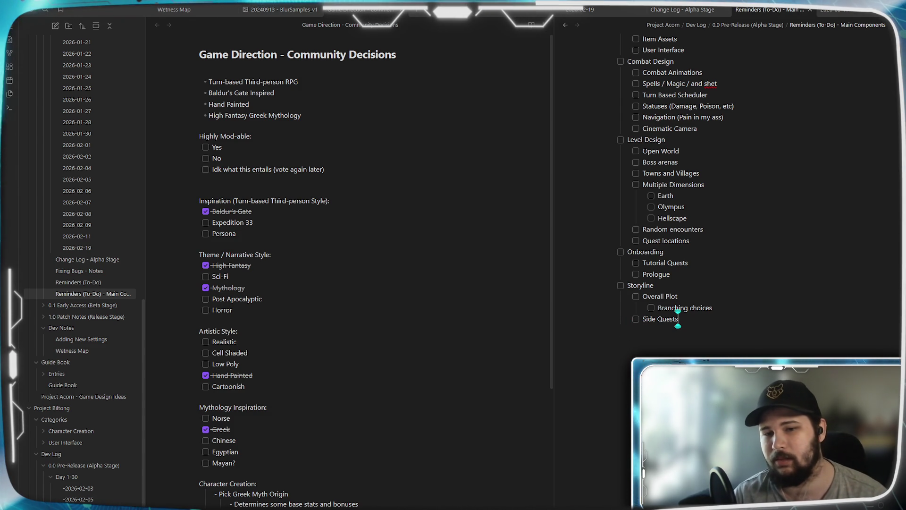
pyautogui.press('Up')
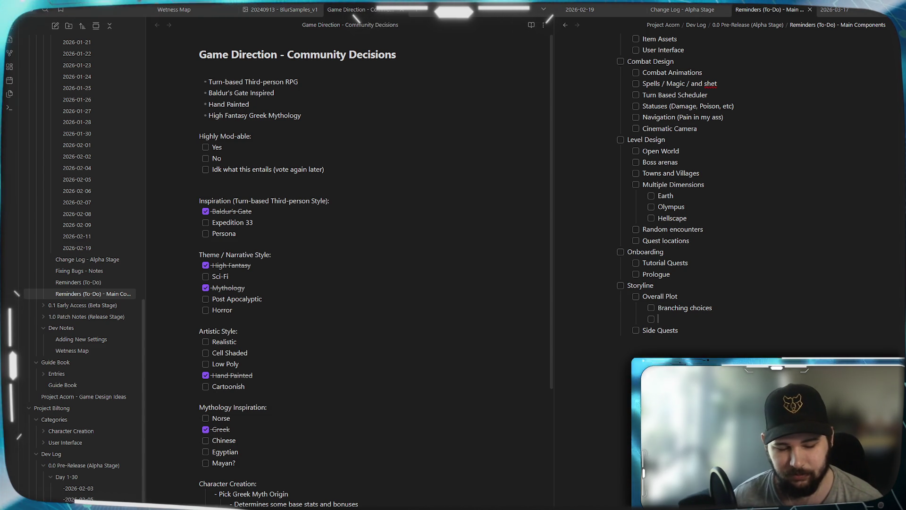
pyautogui.write('Branching p')
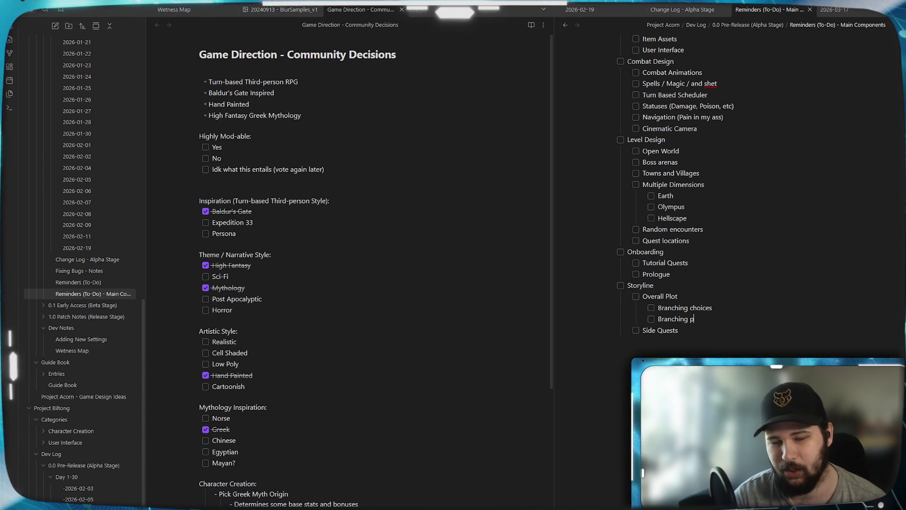
pyautogui.write('er character ')
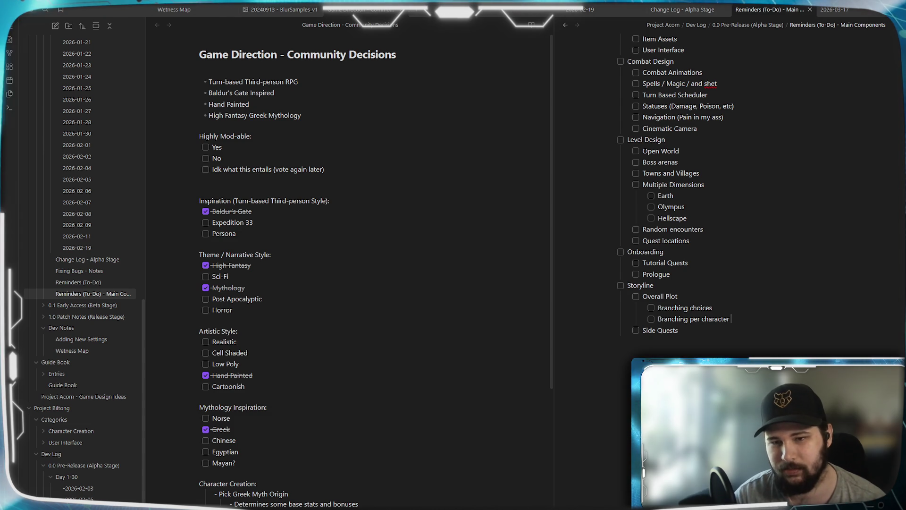
pyautogui.write('storyline')
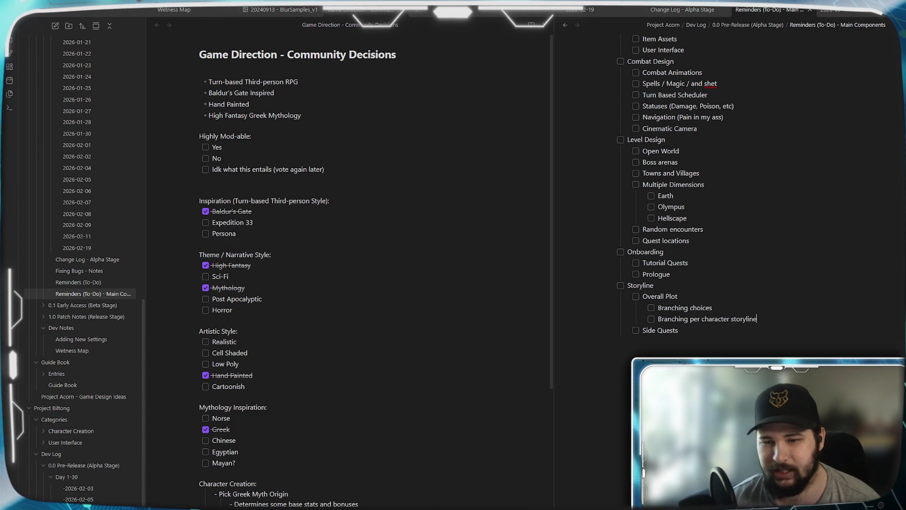
pyautogui.press('Return')
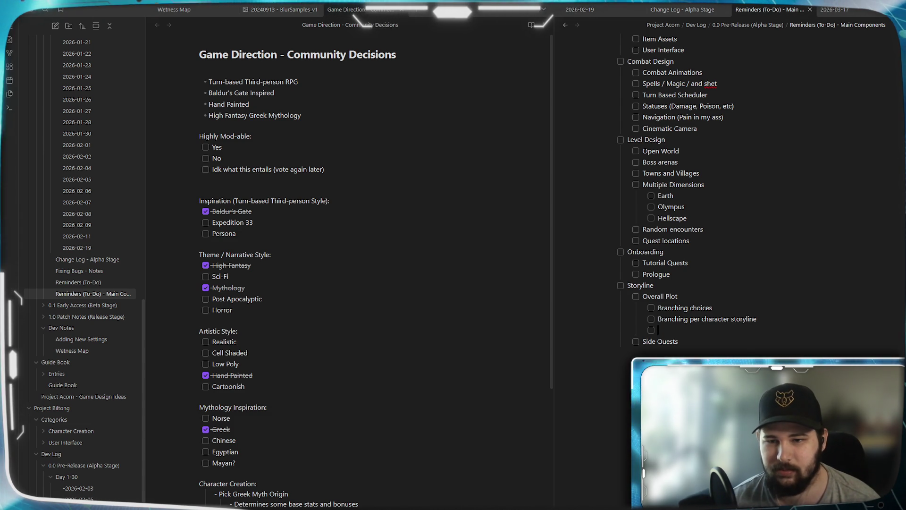
pyautogui.write('C')
pyautogui.write('ompanions')
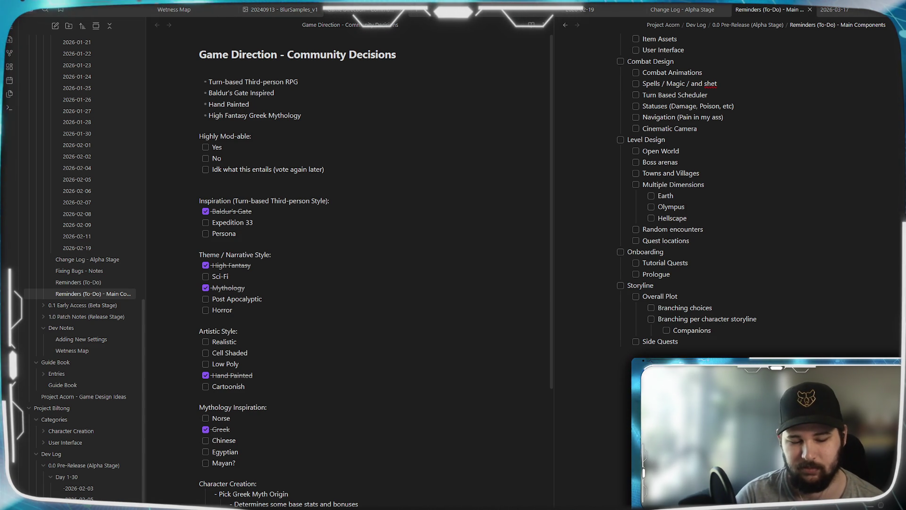
pyautogui.write('endings, etc')
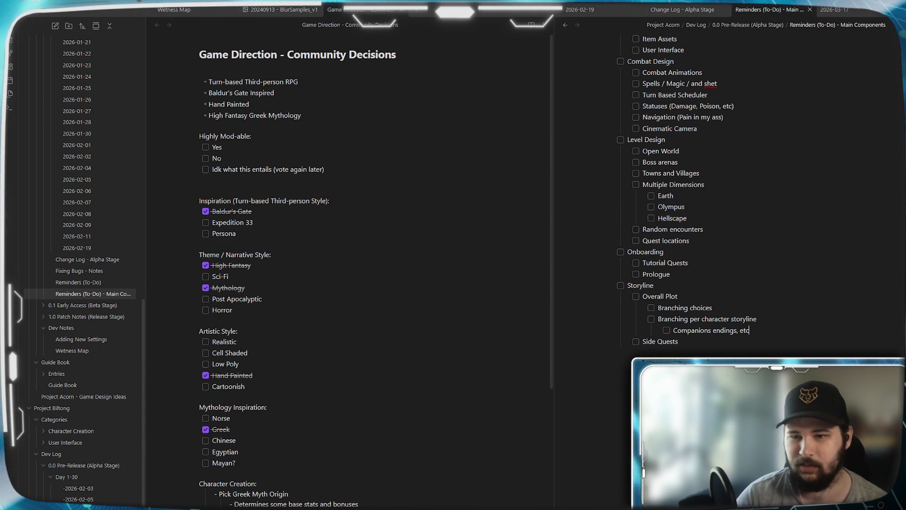
pyautogui.press('Return')
pyautogui.hotkey('shift', 'Tab')
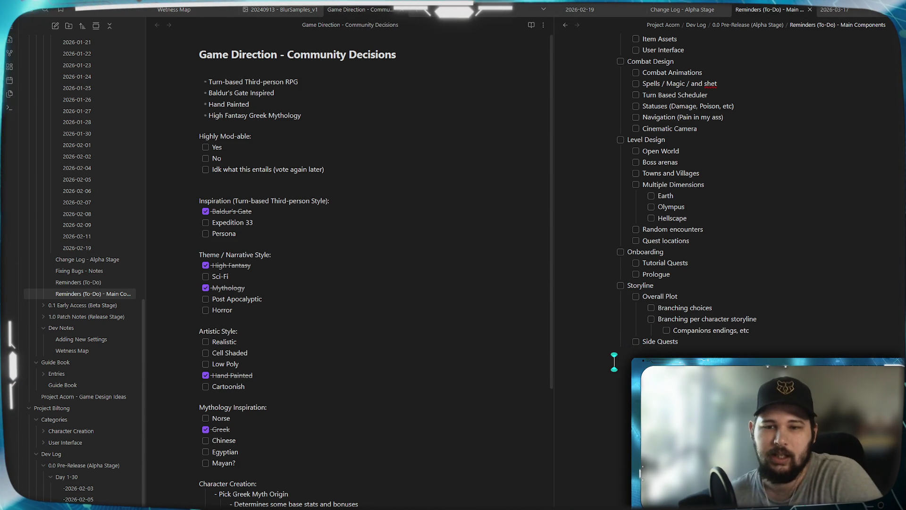
pyautogui.scroll(10, 614, 362)
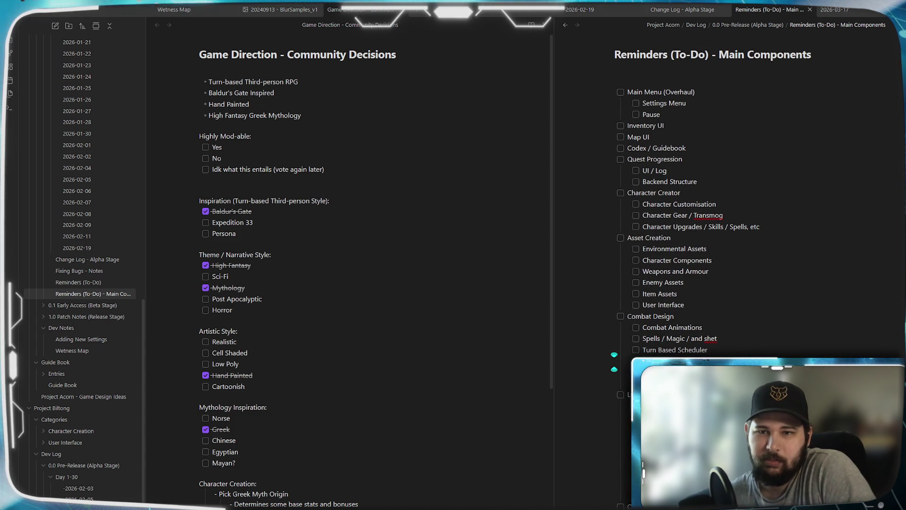
pyautogui.scroll(-5, 614, 361)
pyautogui.scroll(5, 614, 361)
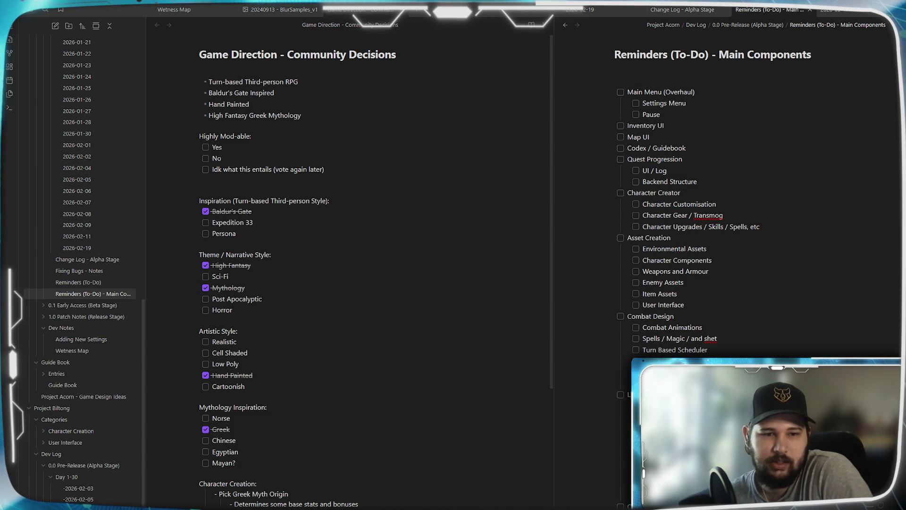
pyautogui.scroll(-3, 349, 264)
pyautogui.scroll(3, 349, 265)
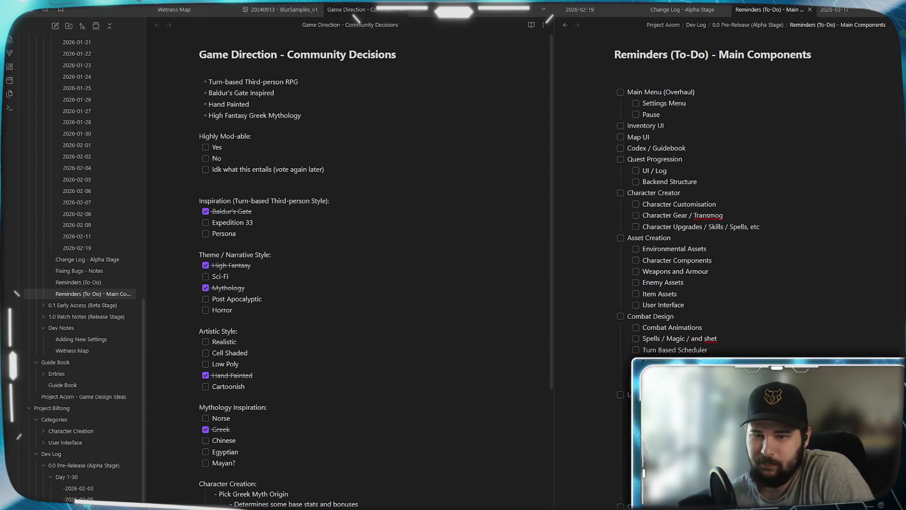
pyautogui.scroll(-2, 774, 142)
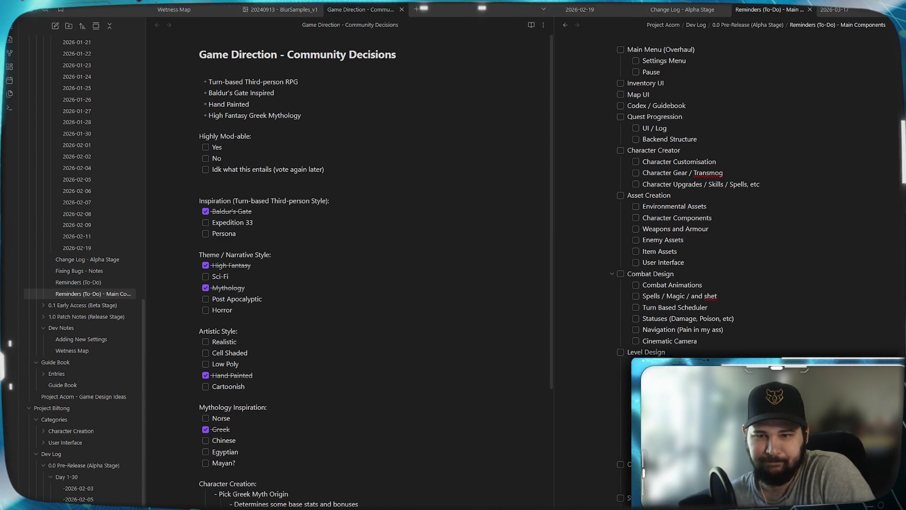
pyautogui.scroll(2, 774, 141)
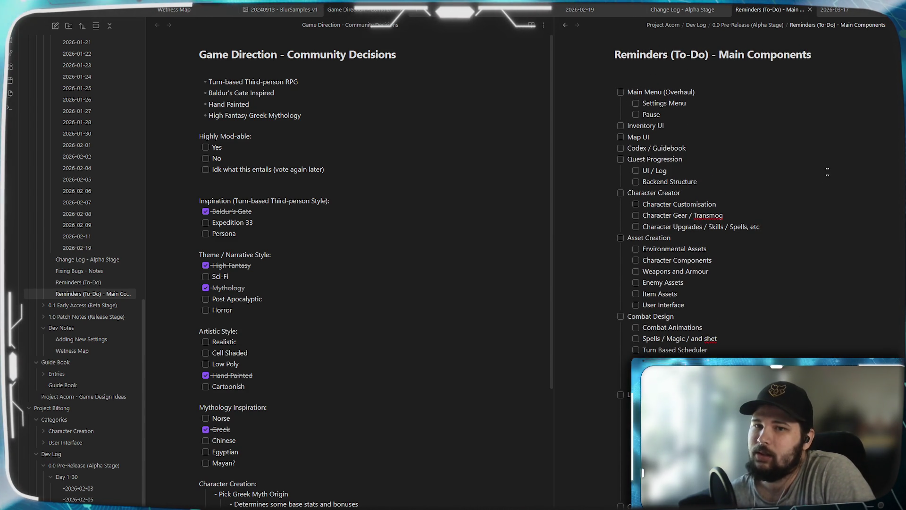
pyautogui.scroll(-3, 676, 313)
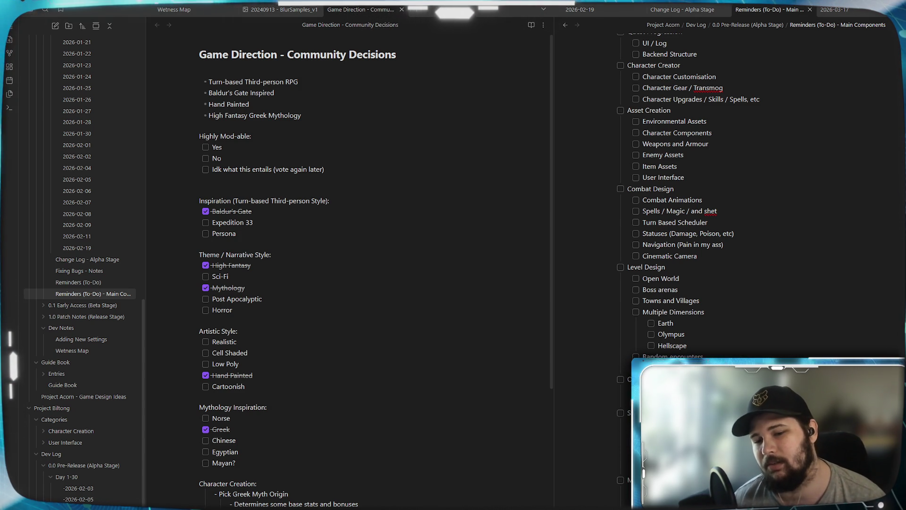
# Scroll the Reminders checklist down to the Mod-dable? (If decided) section.
pyautogui.scroll(-5, 727, 188)
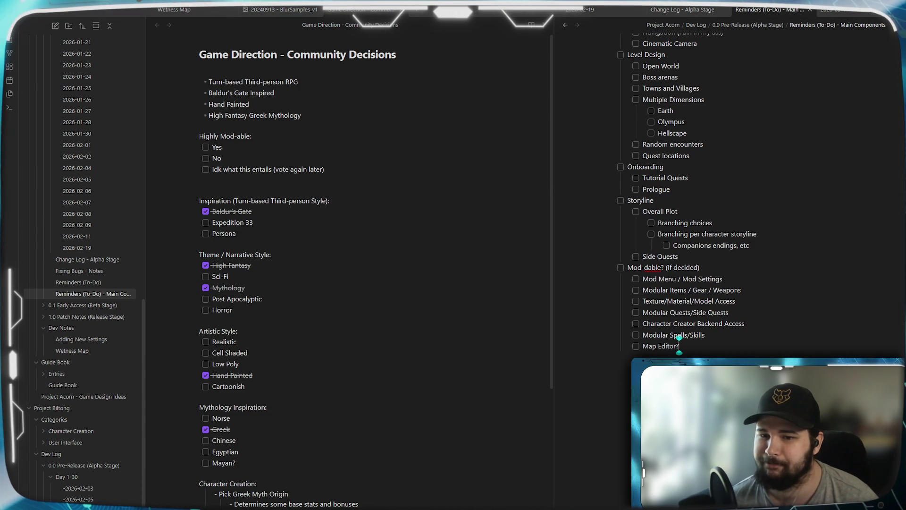
pyautogui.scroll(2, 679, 337)
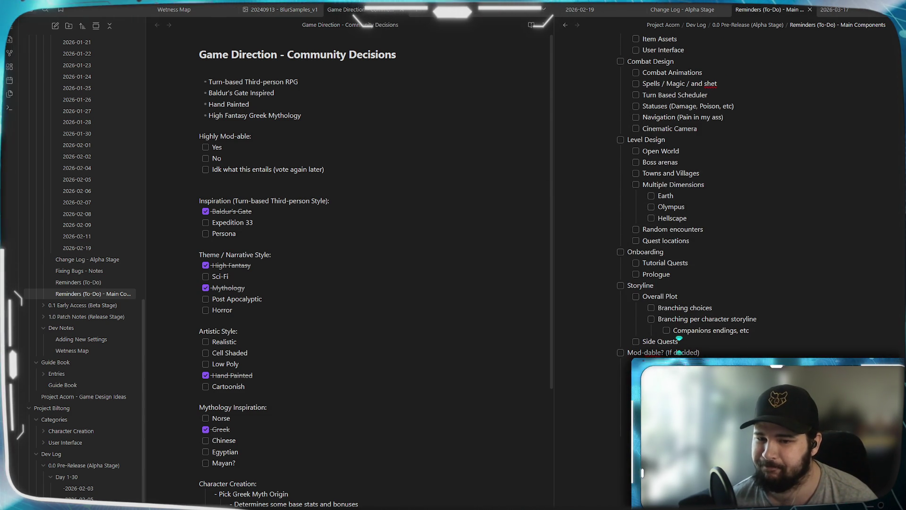
pyautogui.scroll(4, 679, 337)
pyautogui.scroll(-4, 679, 338)
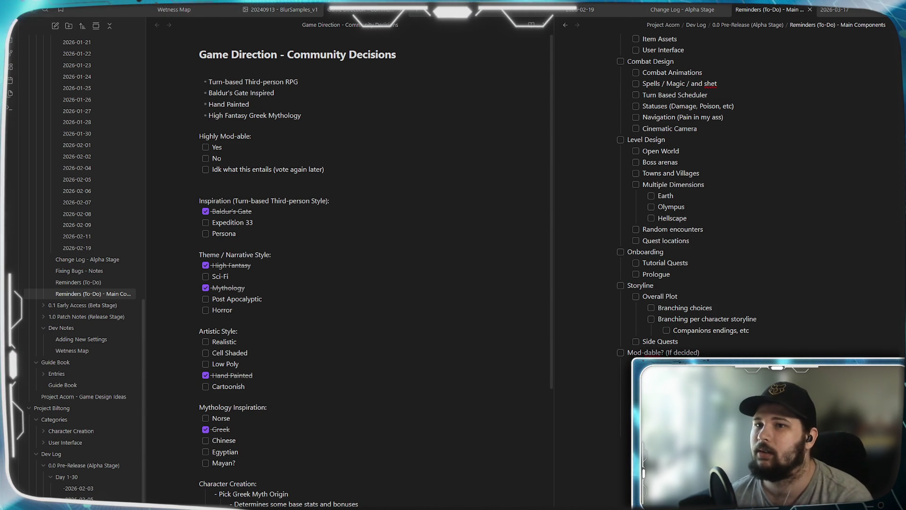
pyautogui.scroll(4, 742, 242)
pyautogui.scroll(-1, 743, 242)
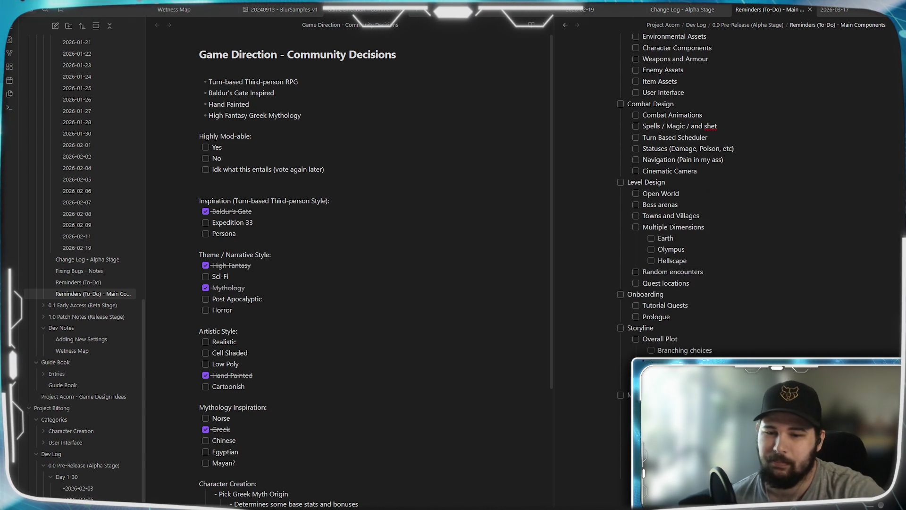
pyautogui.scroll(5, 742, 242)
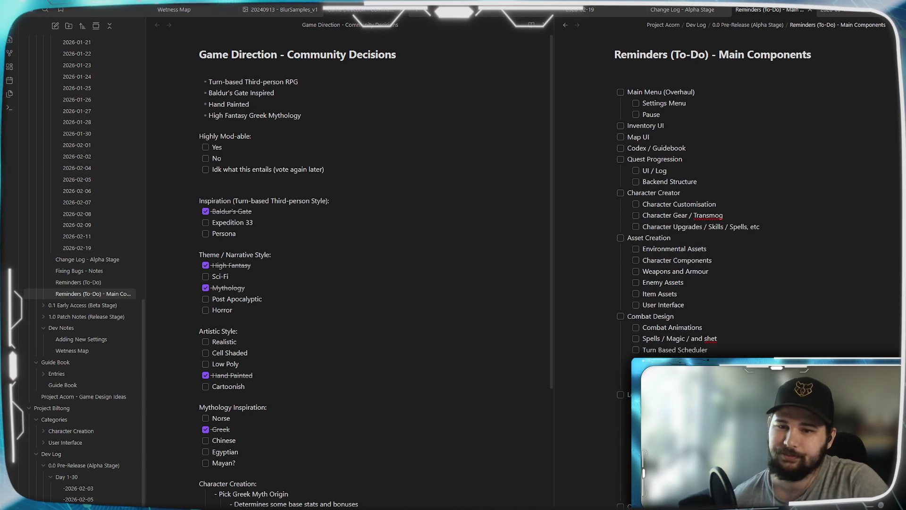
pyautogui.scroll(-10, 742, 243)
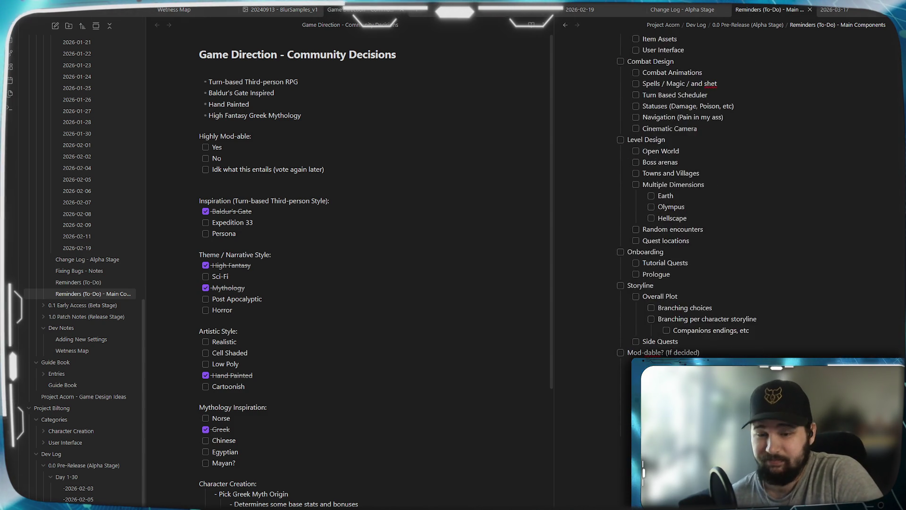
pyautogui.scroll(10, 743, 243)
pyautogui.scroll(-10, 742, 243)
pyautogui.scroll(10, 580, 273)
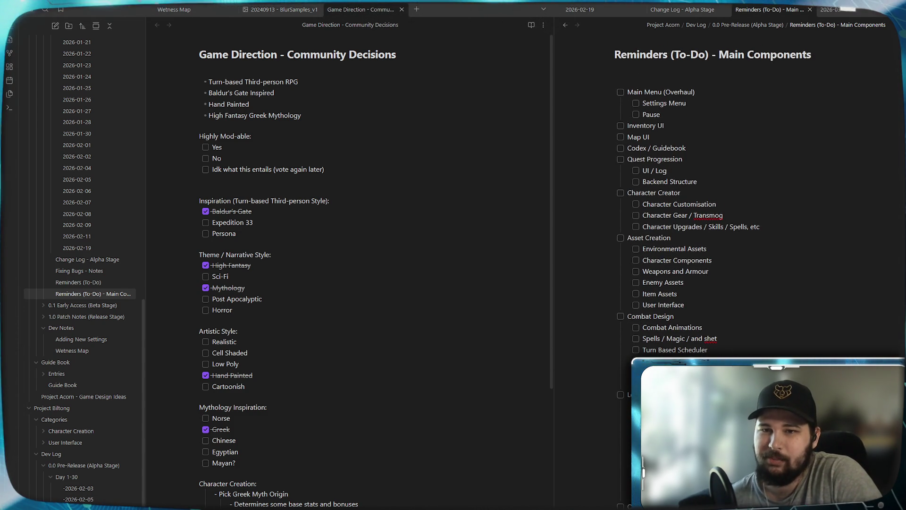
pyautogui.scroll(-5, 742, 242)
pyautogui.scroll(5, 742, 242)
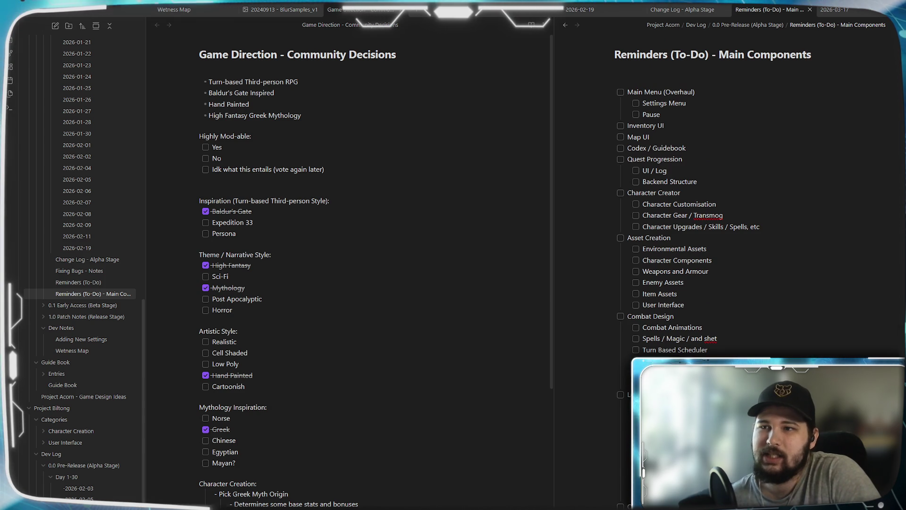
pyautogui.scroll(-2, 743, 242)
pyautogui.scroll(-1, 712, 182)
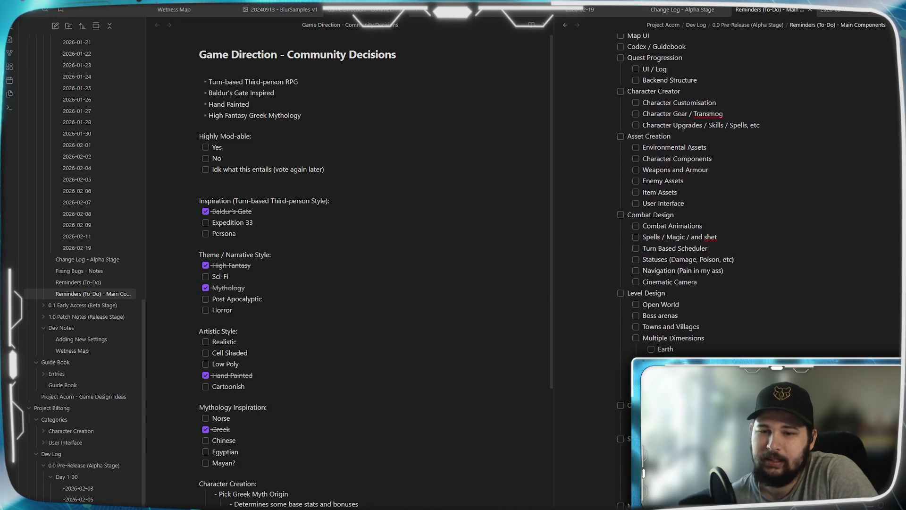
pyautogui.scroll(2, 755, 189)
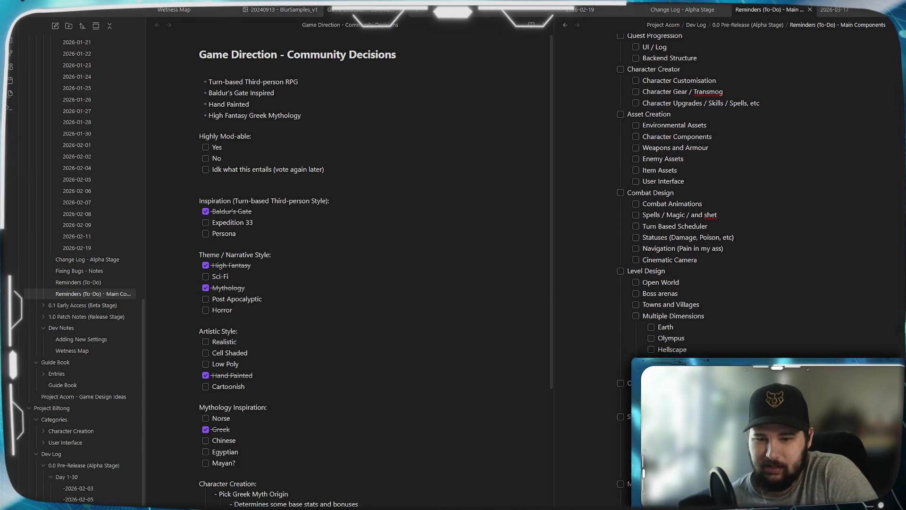
pyautogui.scroll(2, 755, 189)
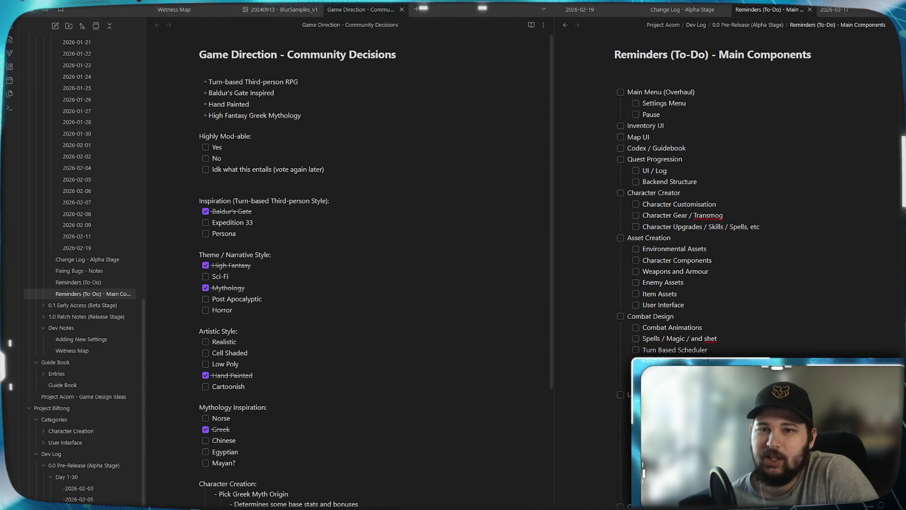
pyautogui.scroll(-4, 771, 208)
pyautogui.scroll(-1, 771, 209)
pyautogui.scroll(2, 771, 208)
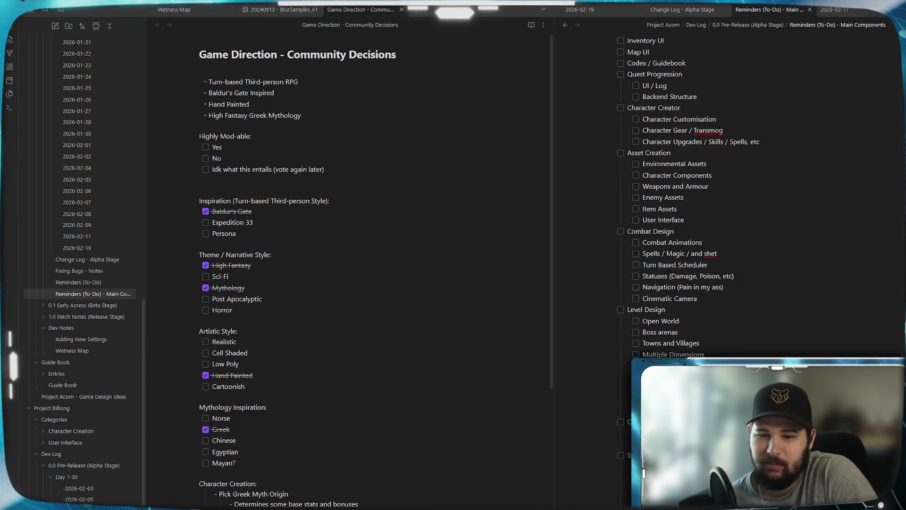
pyautogui.scroll(-1, 772, 209)
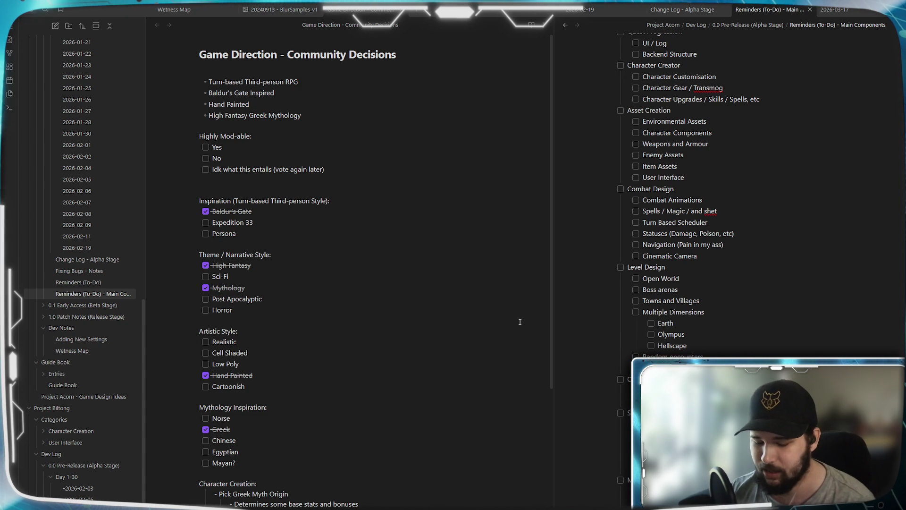
pyautogui.hotkey('ctrl', 'Home')
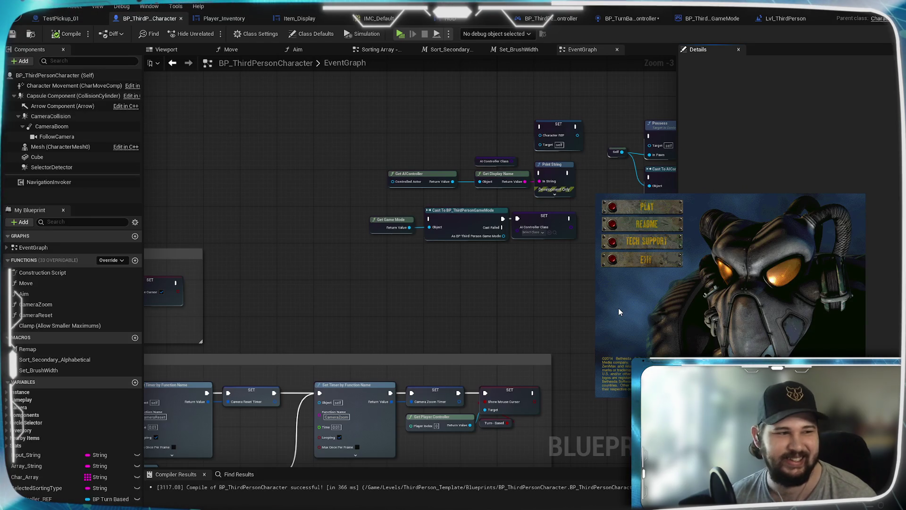
# Start Fallout 2 from the launcher, dismiss the input-device error, and skip the intro video.
pyautogui.click(614, 208)
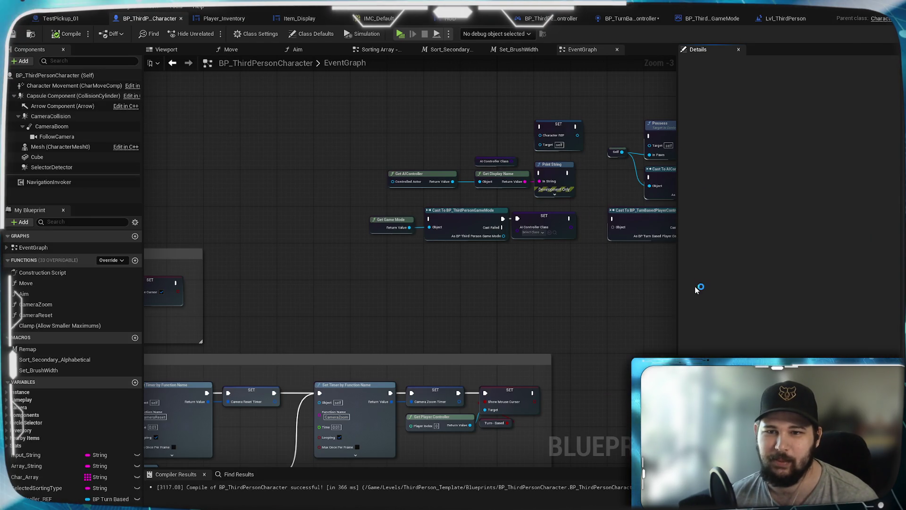
pyautogui.press('Return')
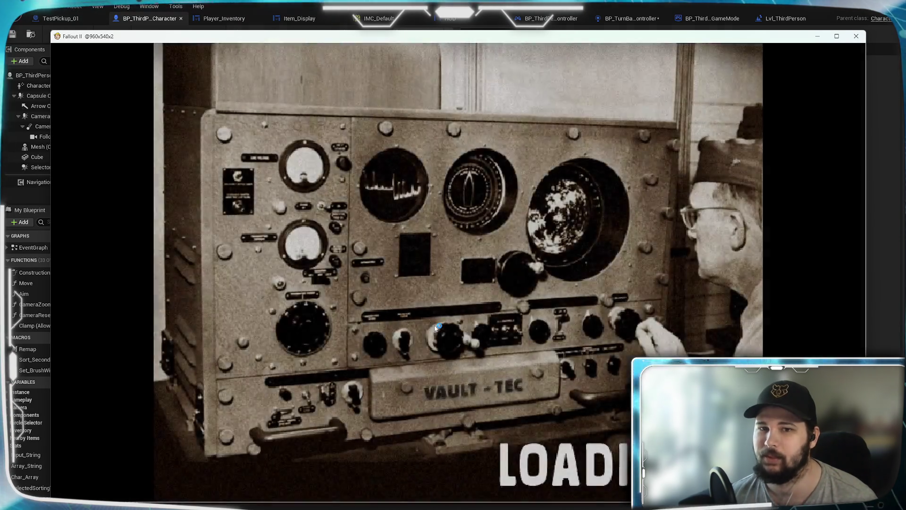
pyautogui.press('super')
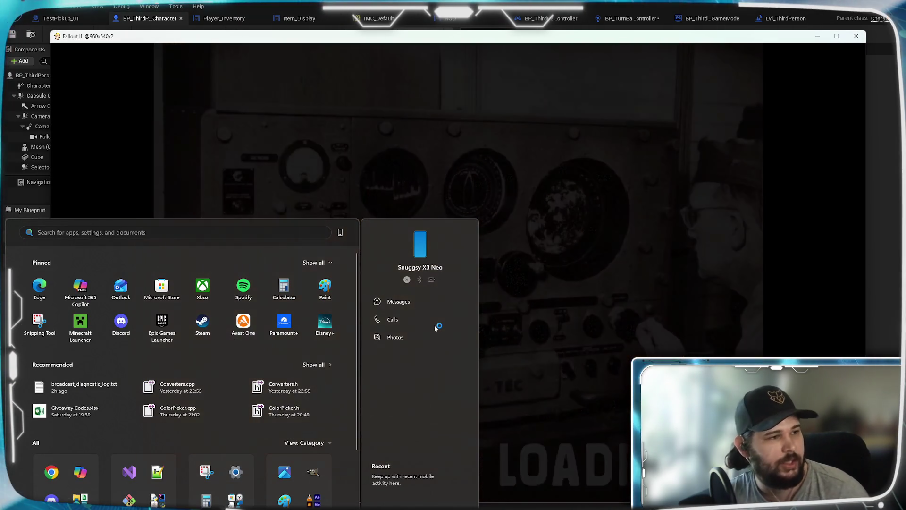
pyautogui.press('super')
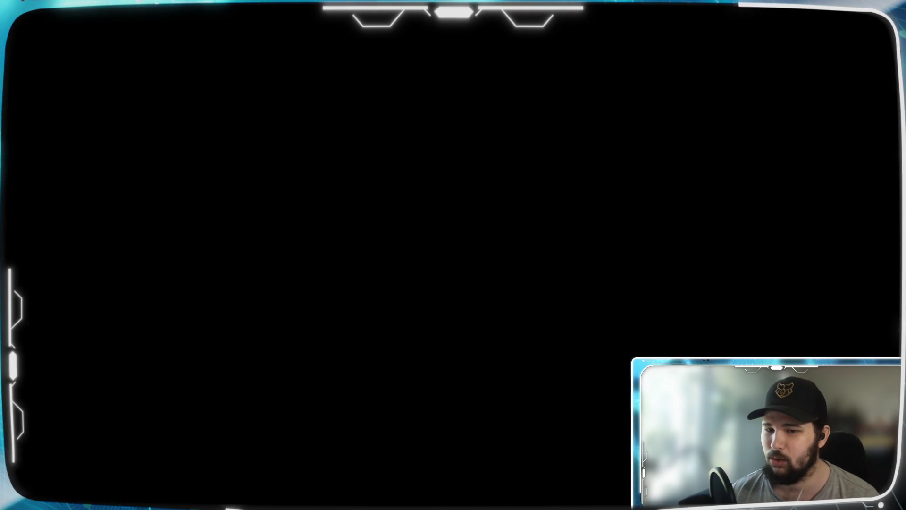
pyautogui.press('Escape')
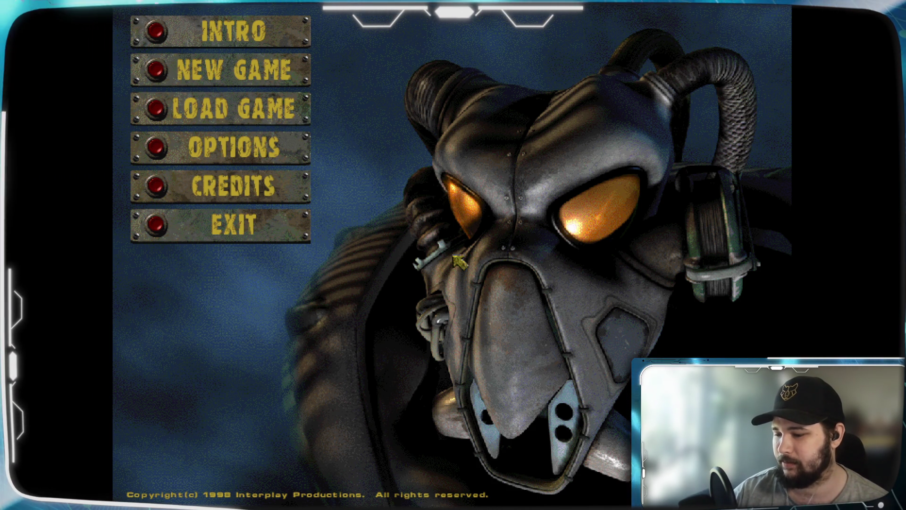
# Load the 'Renewal' save in slot 10, set in Gecko Settlement.
pyautogui.click(160, 105)
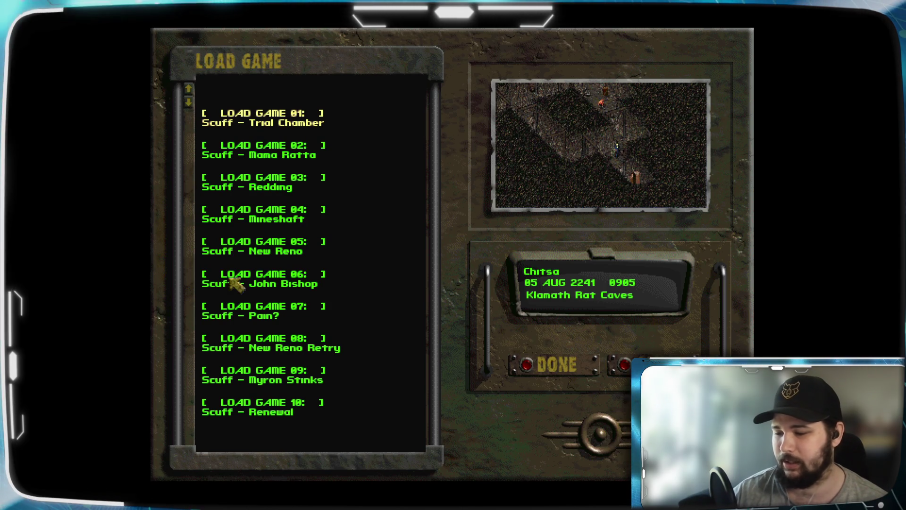
pyautogui.click(257, 408)
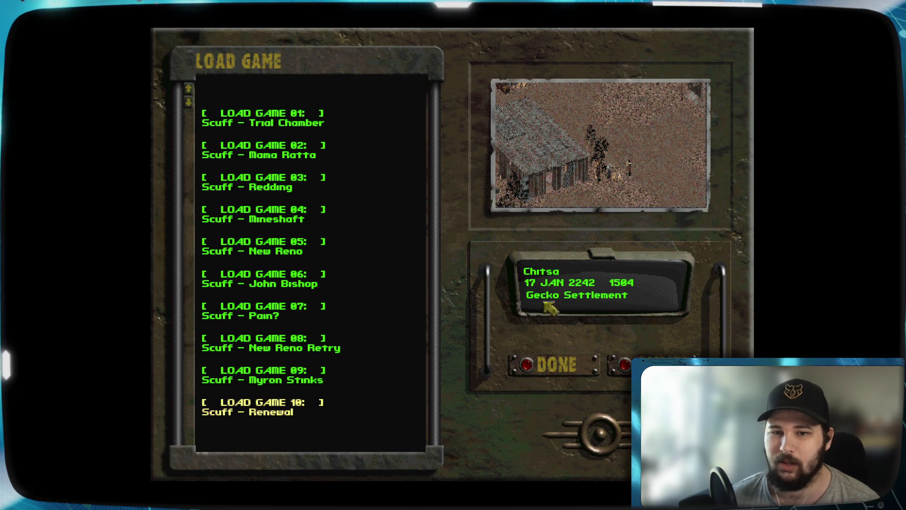
pyautogui.click(526, 365)
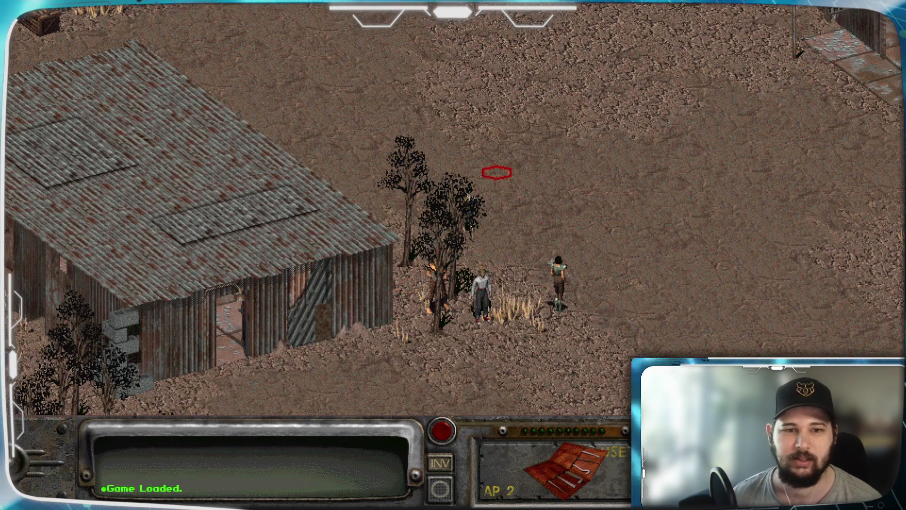
# Pan around Gecko Settlement and examine the bed inside the fenced house.
pyautogui.press('Up')
pyautogui.press('Up')
pyautogui.press('Up')
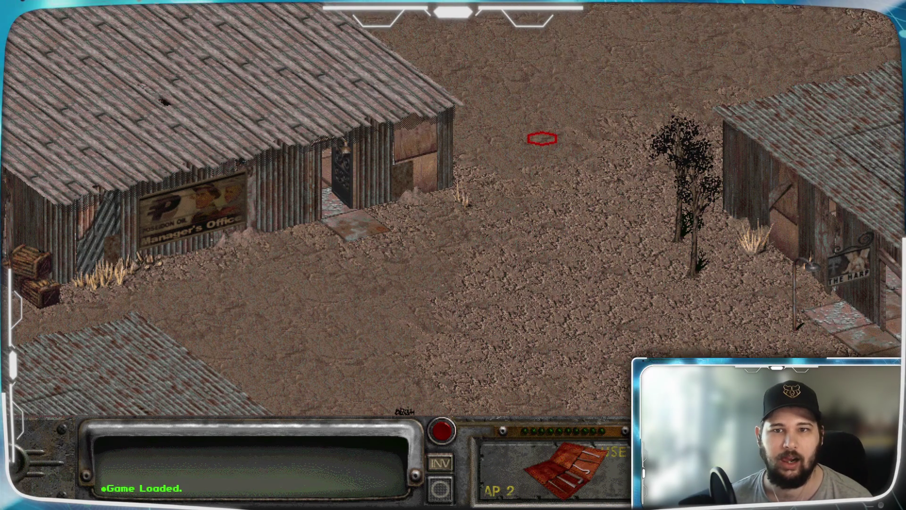
pyautogui.press('Down')
pyautogui.press('Down')
pyautogui.press('Down')
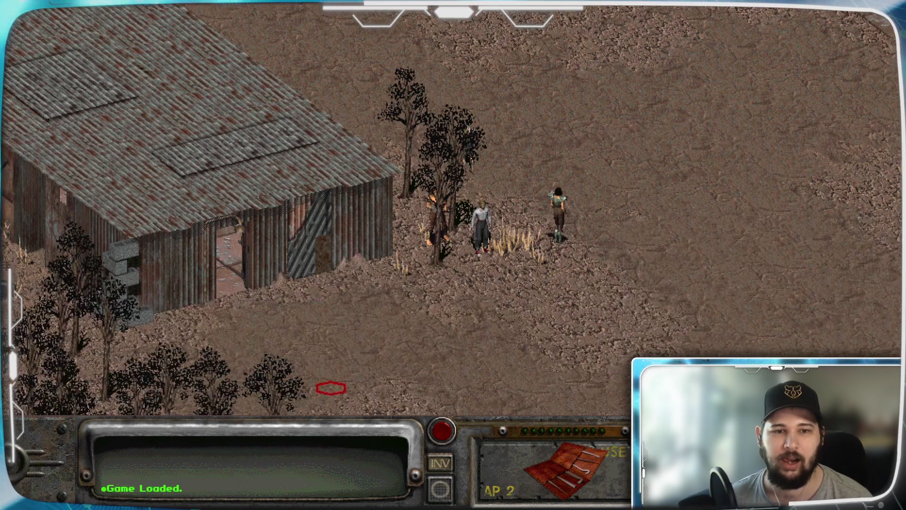
pyautogui.press('Left')
pyautogui.press('Left')
pyautogui.press('Left')
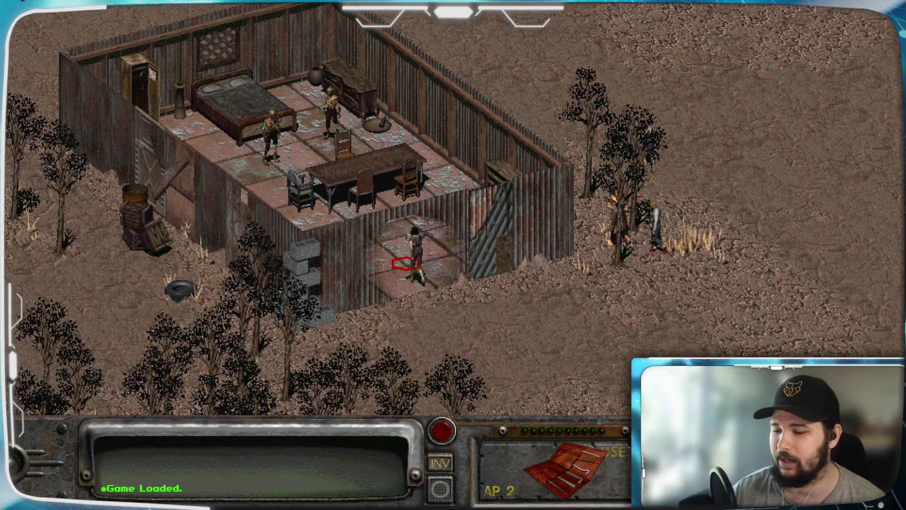
pyautogui.rightClick(392, 275)
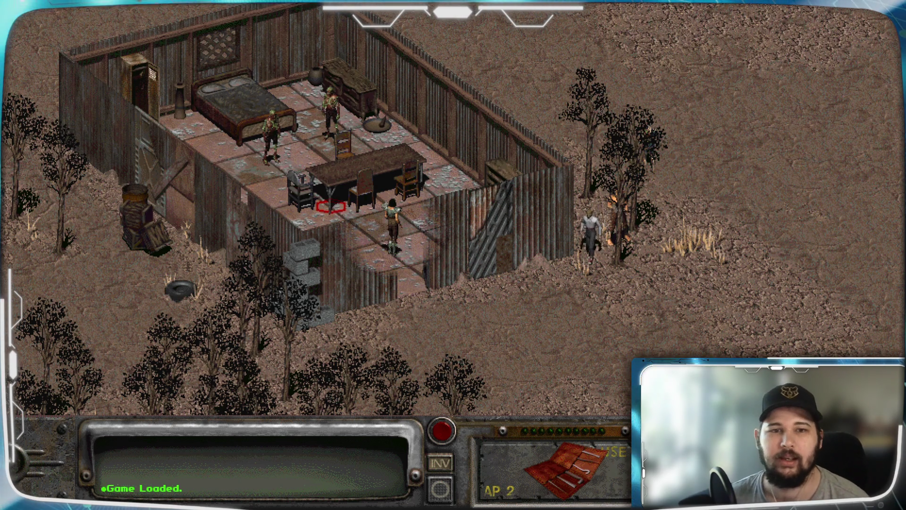
# Walk the character to the house's left side and scan toward the Manager's Office.
pyautogui.moveTo(287, 139)
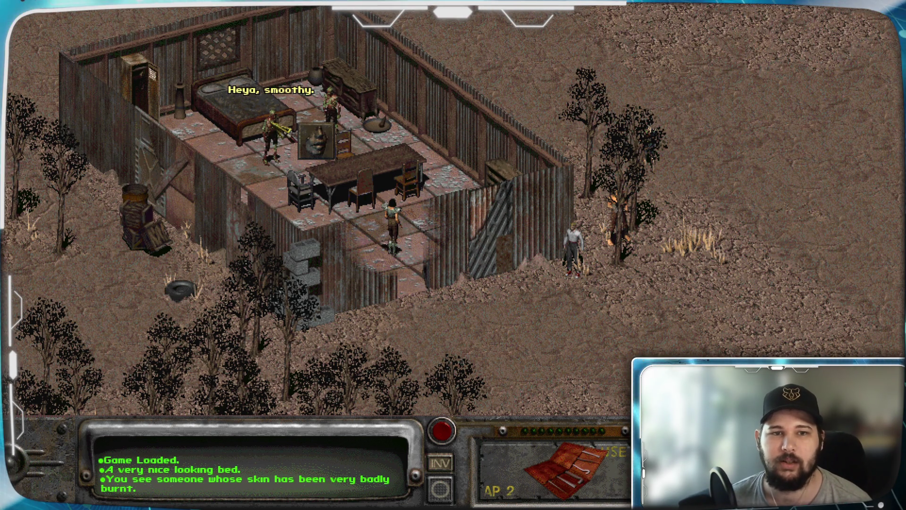
pyautogui.rightClick(274, 187)
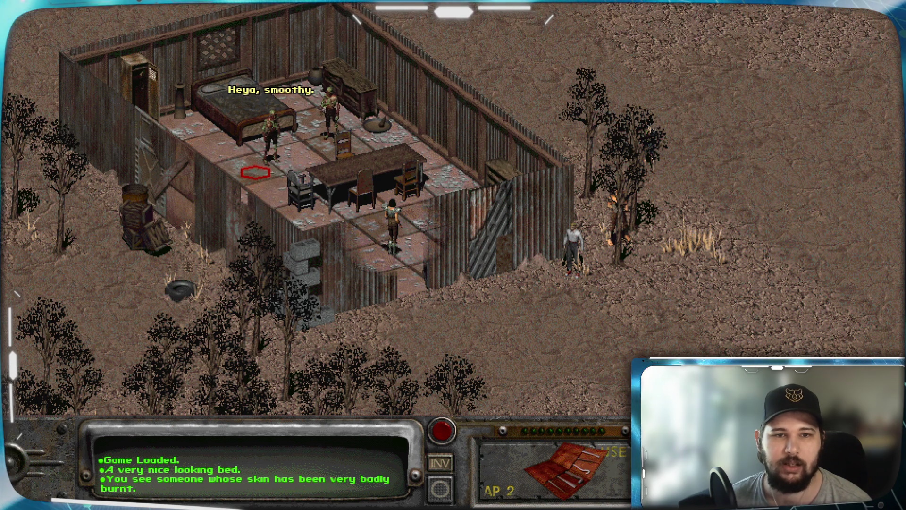
pyautogui.click(255, 172)
pyautogui.press('Up')
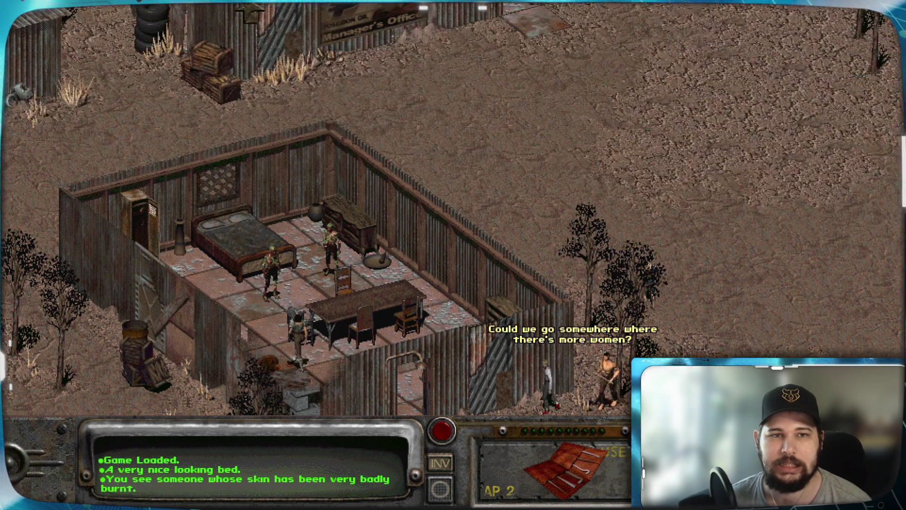
pyautogui.press('Down')
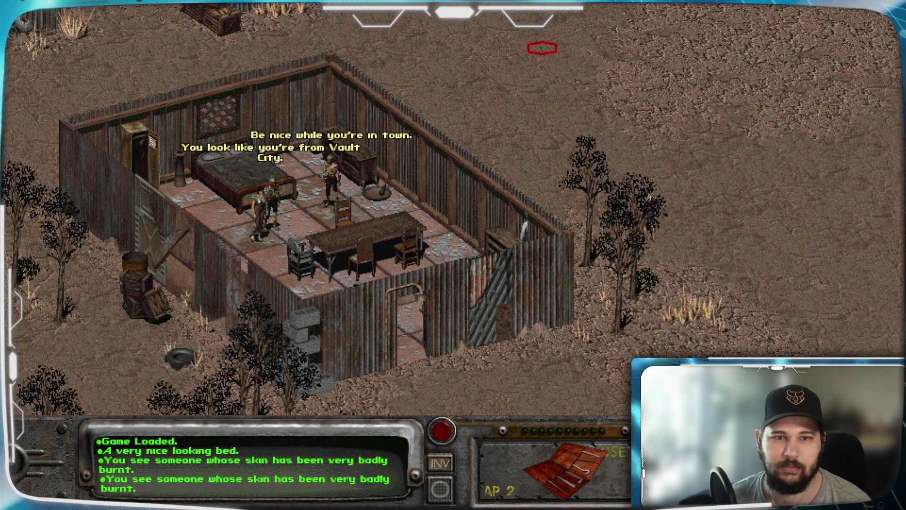
pyautogui.press('Up')
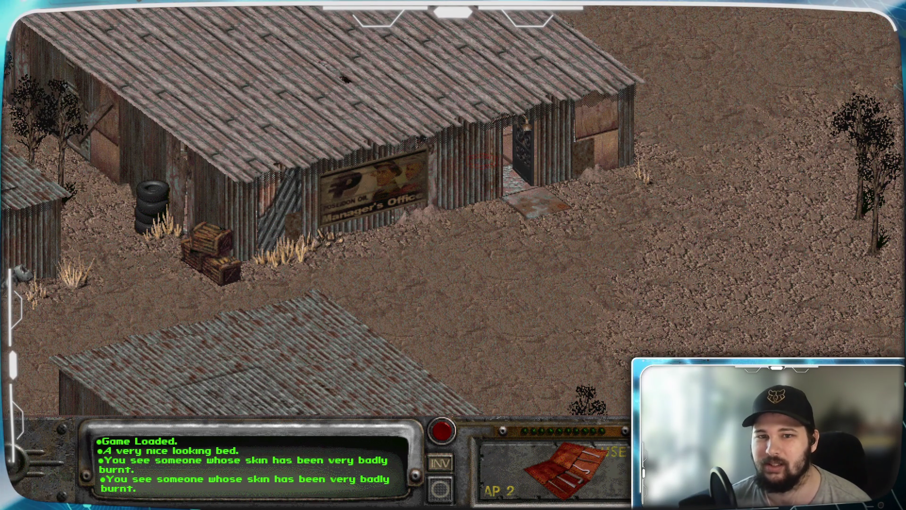
pyautogui.press('Down')
# Check the Gecko Settlement automap, then view the character's stats and skills.
pyautogui.press('Up')
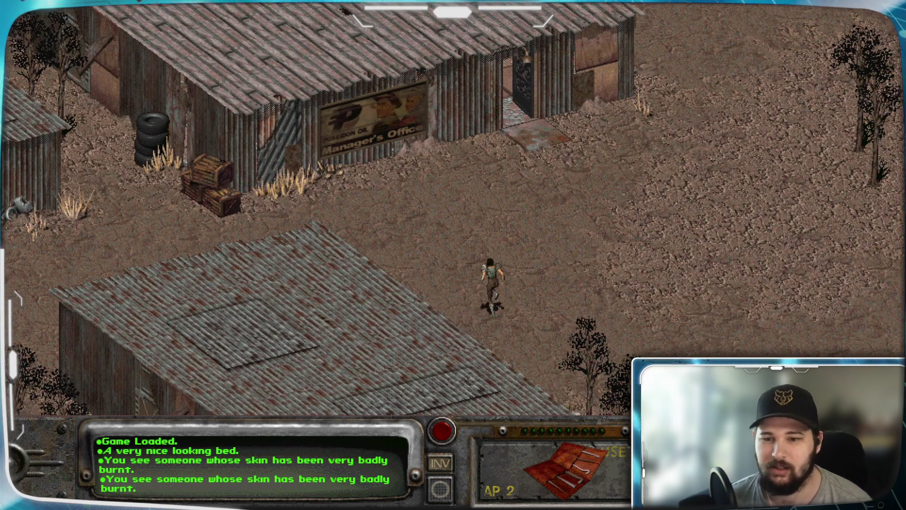
pyautogui.press('Tab')
pyautogui.press('Escape')
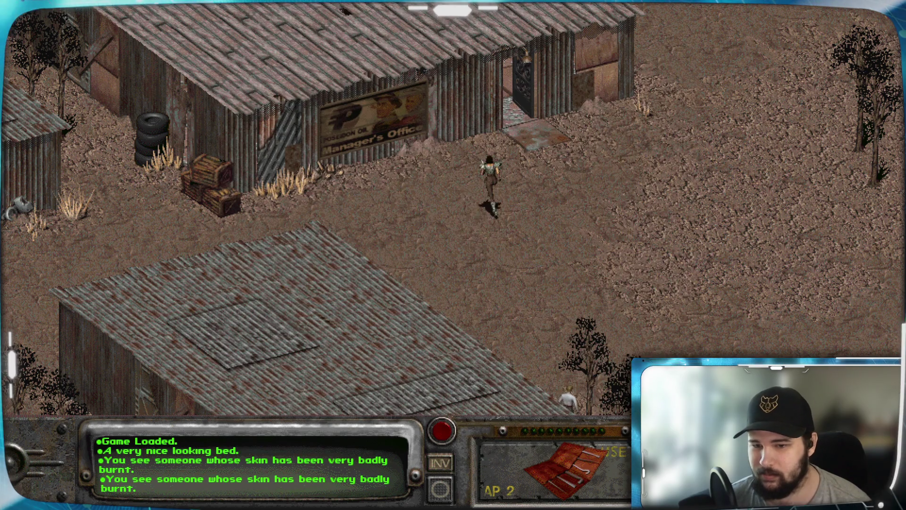
pyautogui.press('c')
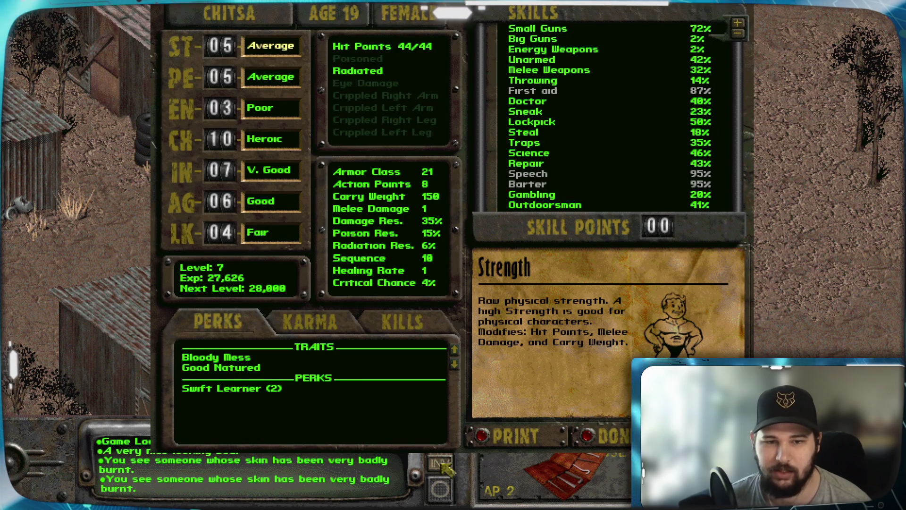
# Use a Rad-X from the inventory for +50 Radiation Resistance and inspect the lockpicks.
pyautogui.press('Escape')
pyautogui.press('i')
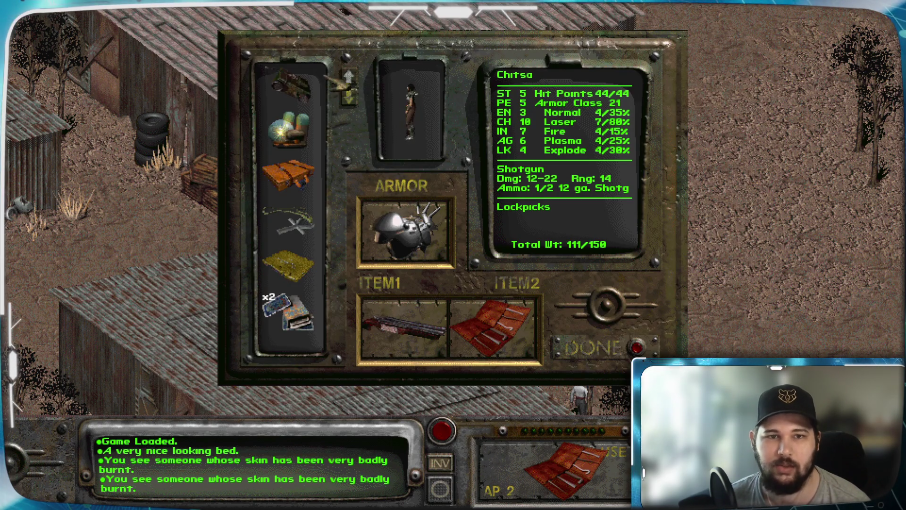
pyautogui.scroll(-6, 351, 104)
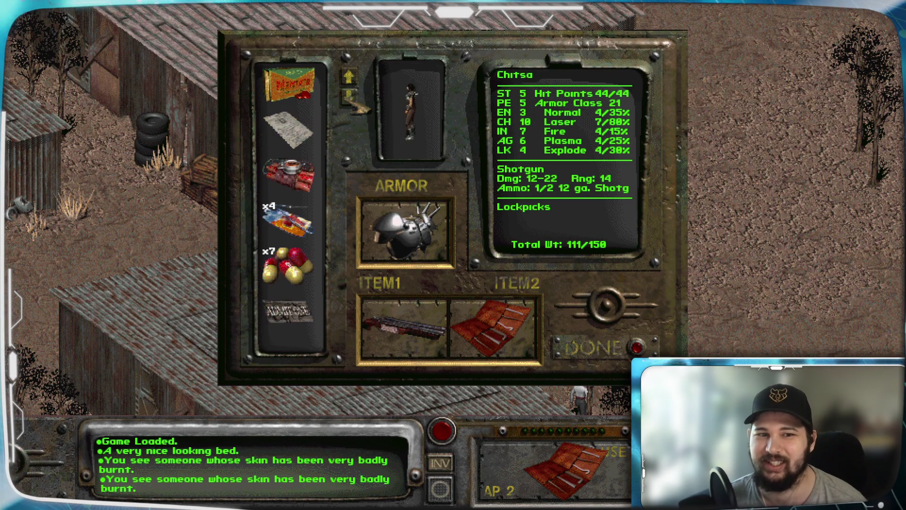
pyautogui.click(325, 268)
pyautogui.moveTo(326, 268)
pyautogui.mouseDown()
pyautogui.moveTo(332, 264)
pyautogui.moveTo(337, 283)
pyautogui.mouseUp()
pyautogui.click(491, 326)
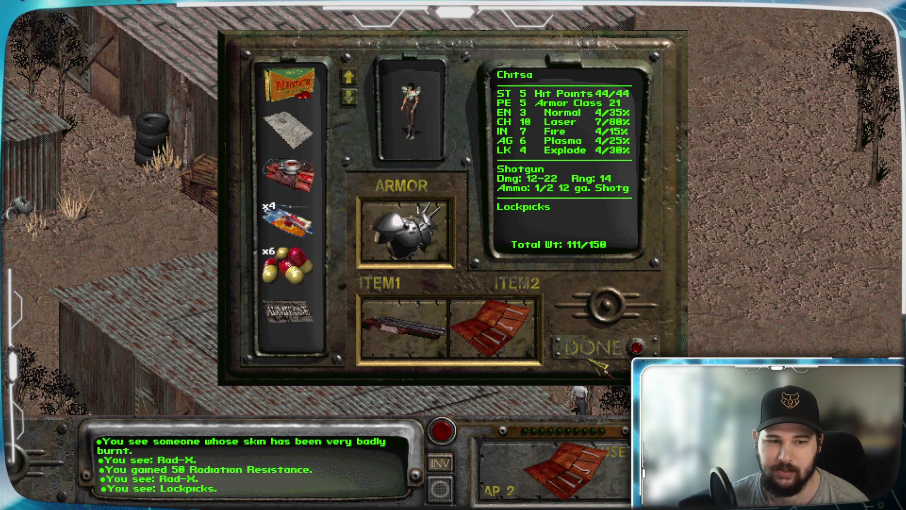
# Walk into the Manager's Office and start talking to Harold.
pyautogui.press('Escape')
pyautogui.click(512, 92)
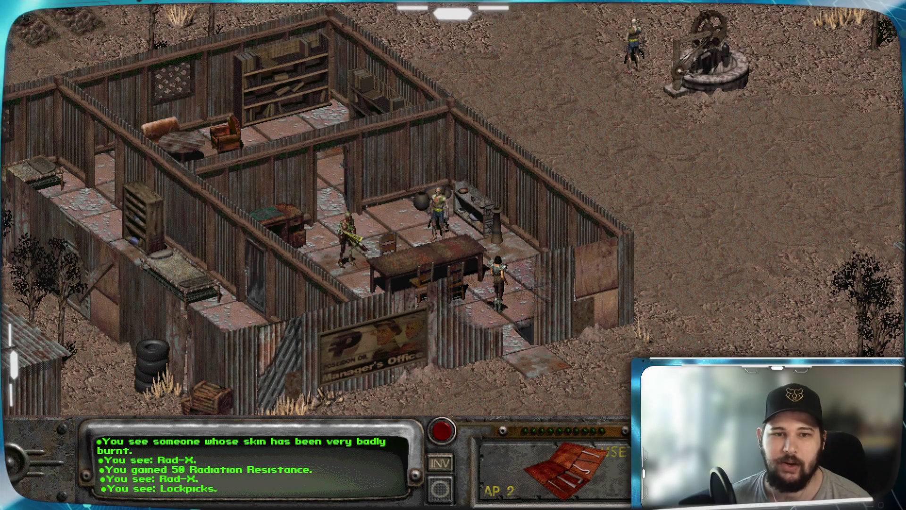
pyautogui.click(351, 259)
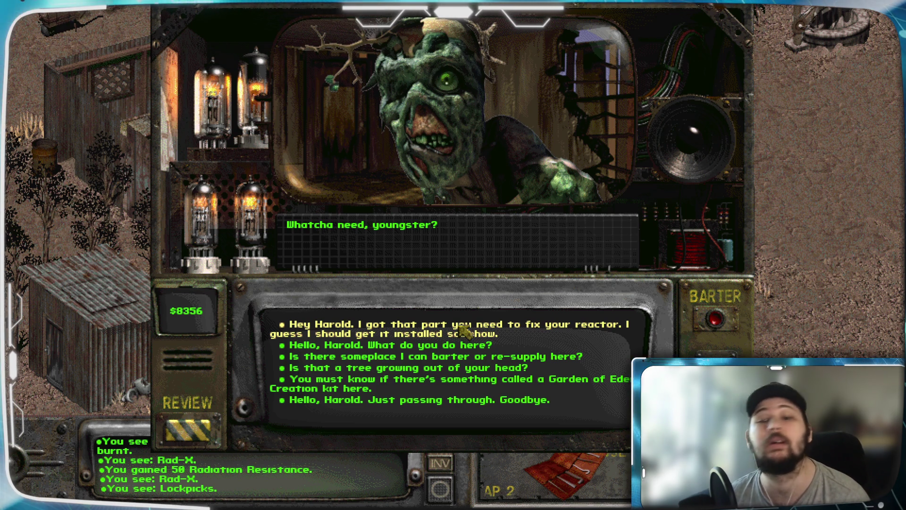
# End the talk with Harold and walk east into Reactor 5 to the entrance attendant.
pyautogui.click(465, 332)
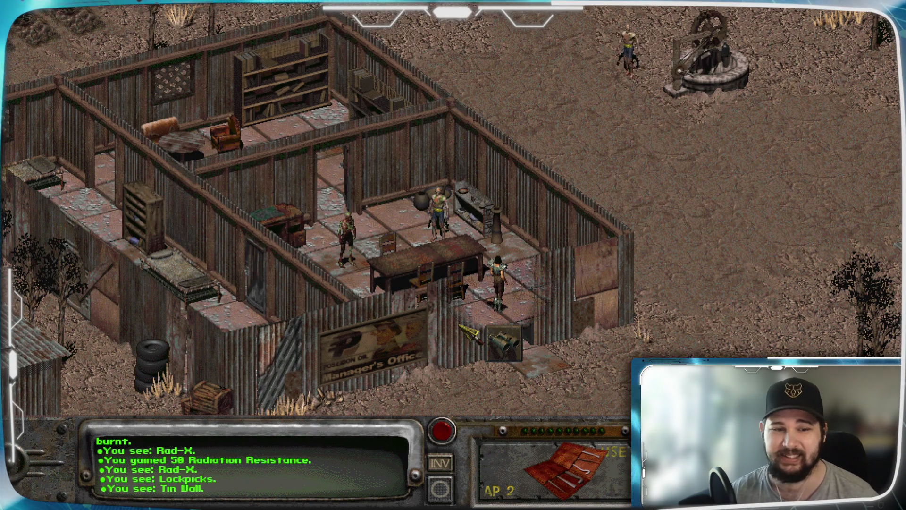
pyautogui.click(465, 332)
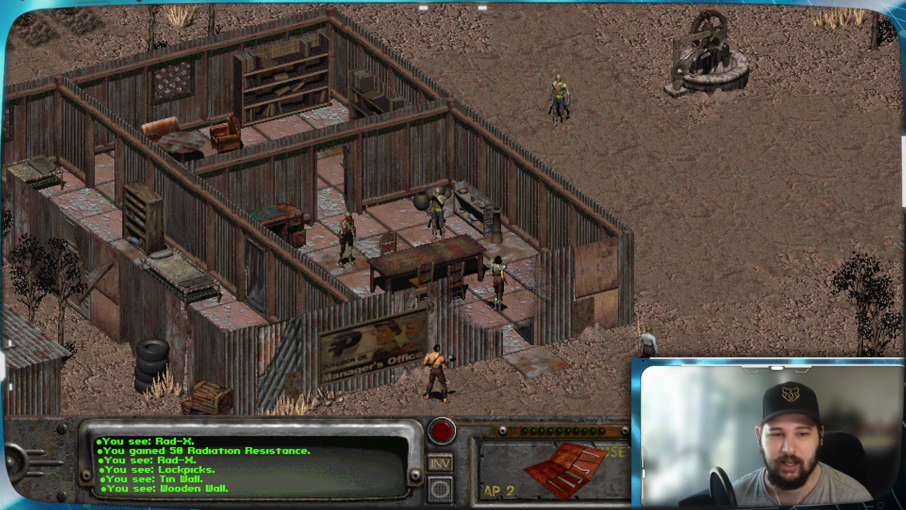
pyautogui.moveTo(21, 23)
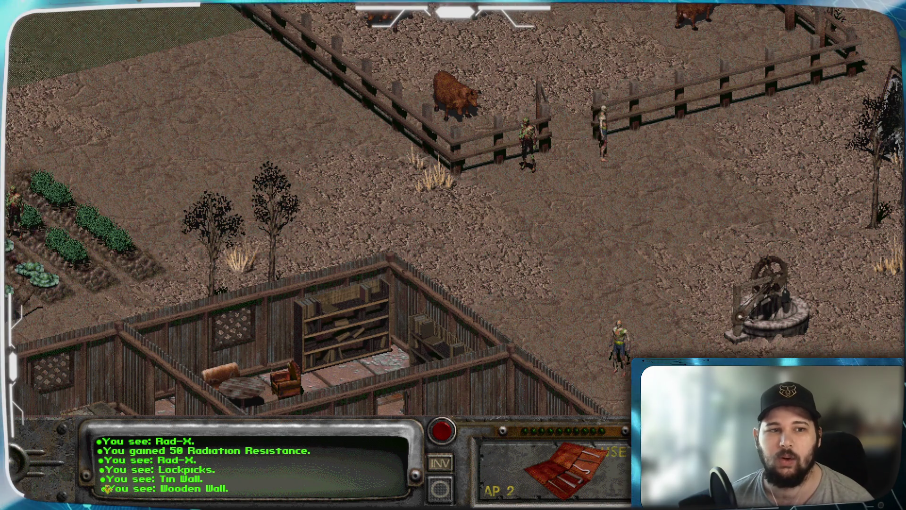
pyautogui.press('Down')
pyautogui.rightClick(795, 230)
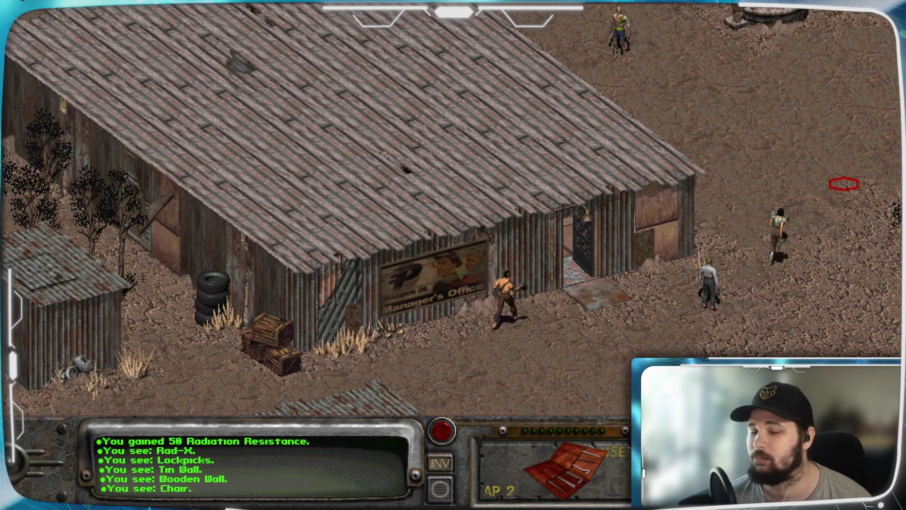
pyautogui.press('Right')
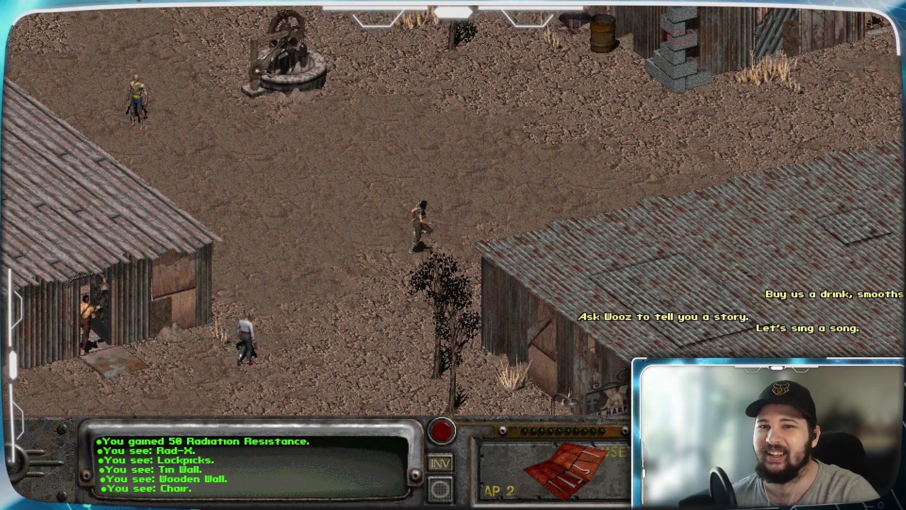
pyautogui.moveTo(894, 281)
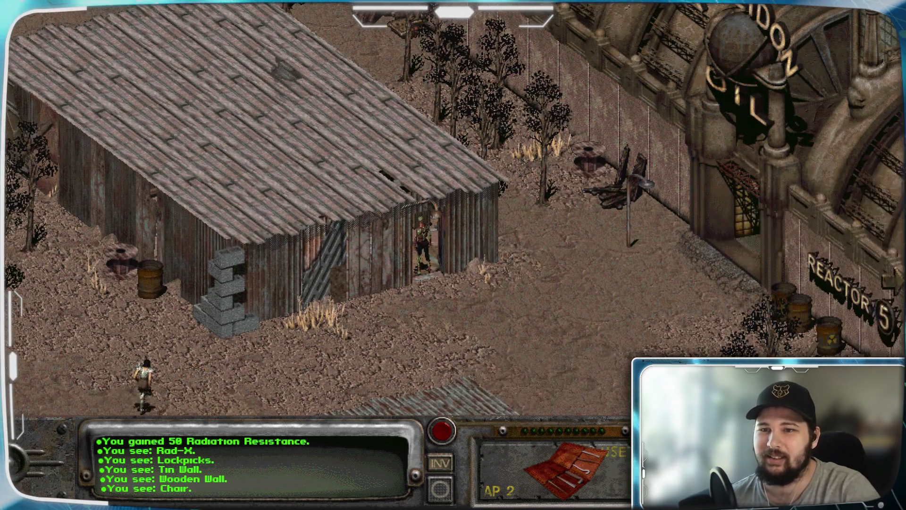
pyautogui.click(512, 361)
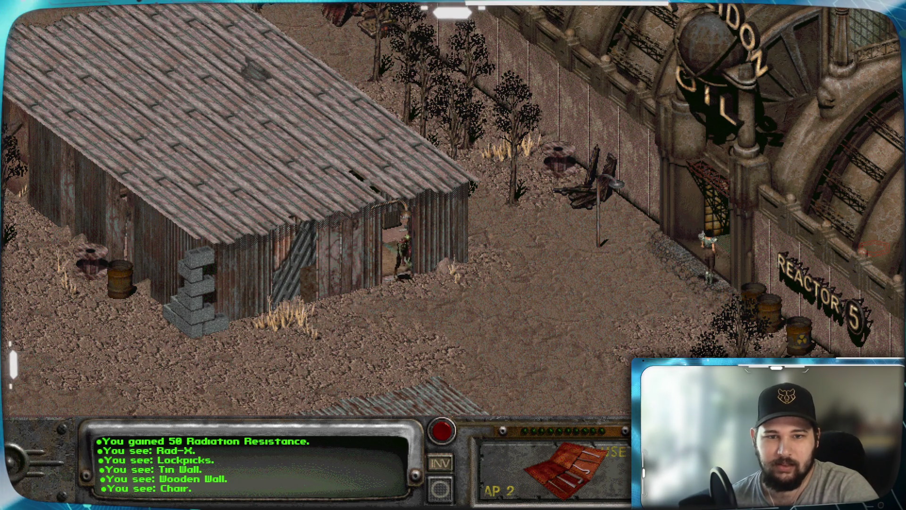
pyautogui.moveTo(899, 245)
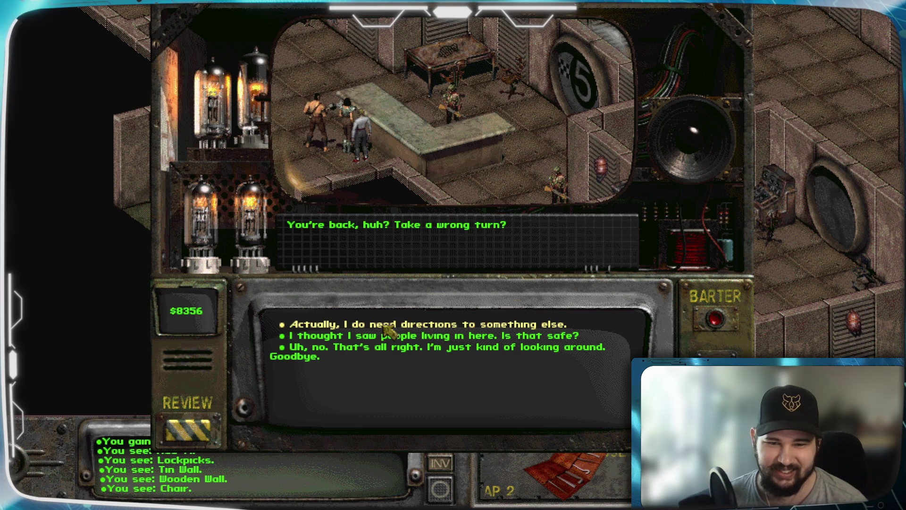
# Ask the attendant for directions to the reactor control room, then say goodbye.
pyautogui.click(383, 326)
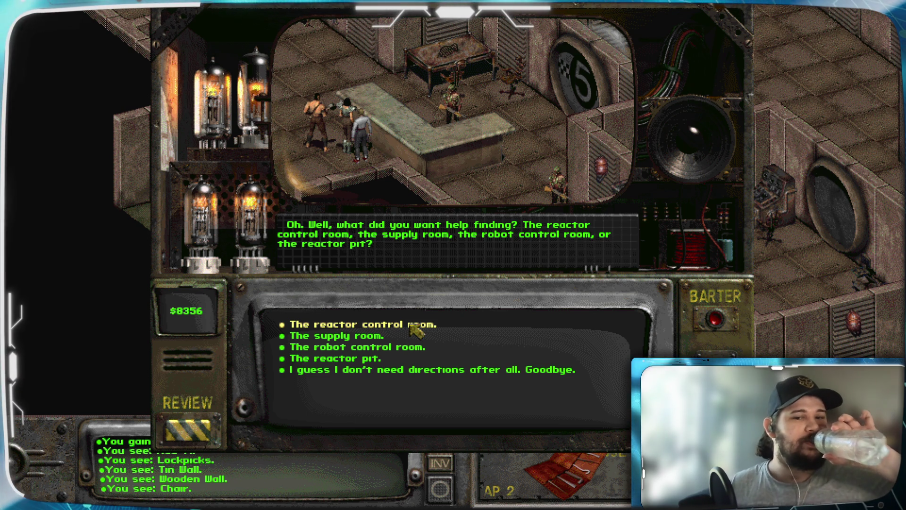
pyautogui.click(410, 325)
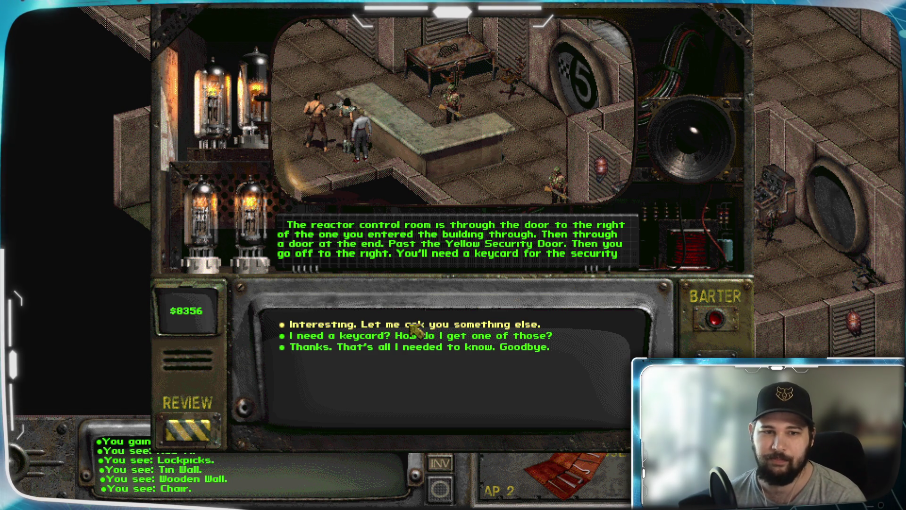
pyautogui.click(417, 256)
pyautogui.click(483, 233)
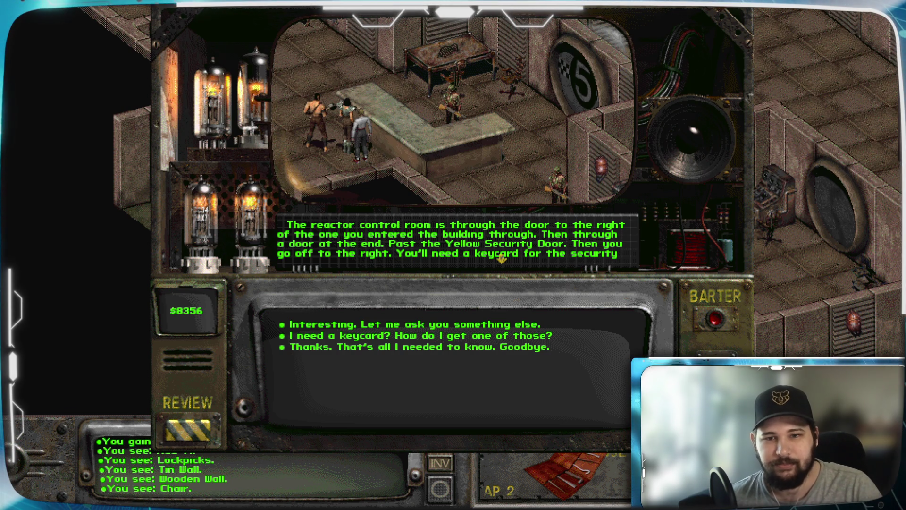
pyautogui.click(477, 257)
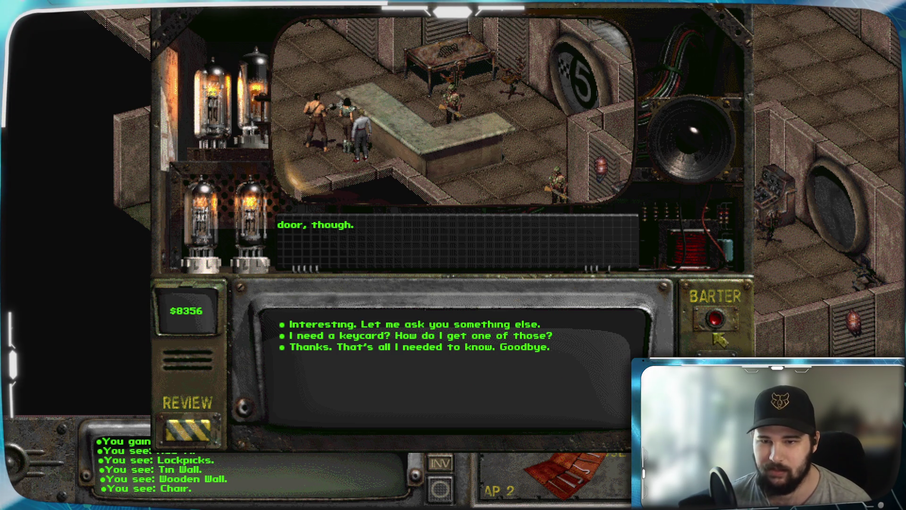
pyautogui.click(399, 350)
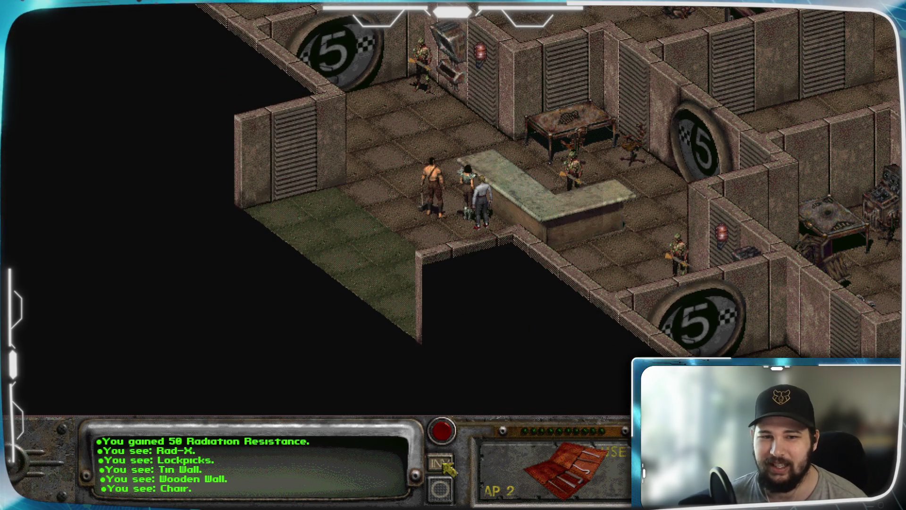
# Equip the Yellow Pass Key in the ITEM2 slot.
pyautogui.click(440, 463)
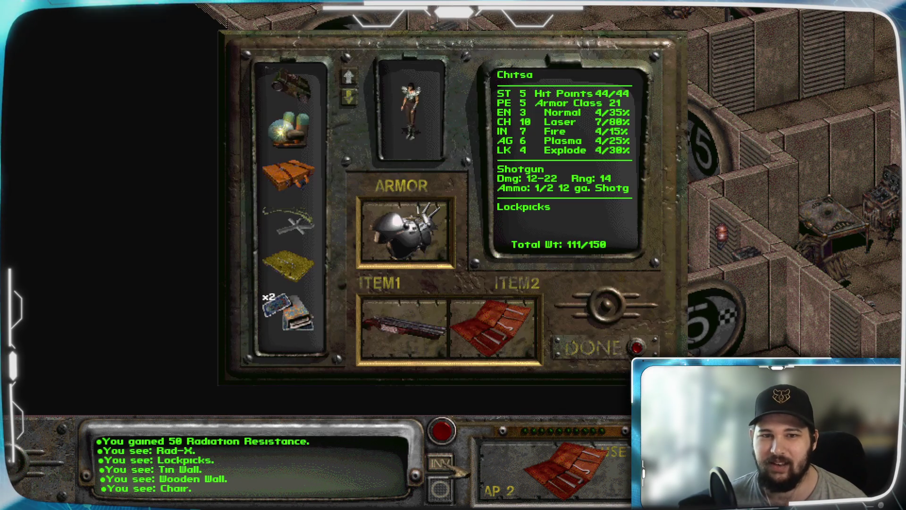
pyautogui.moveTo(288, 266); pyautogui.dragTo(494, 328)
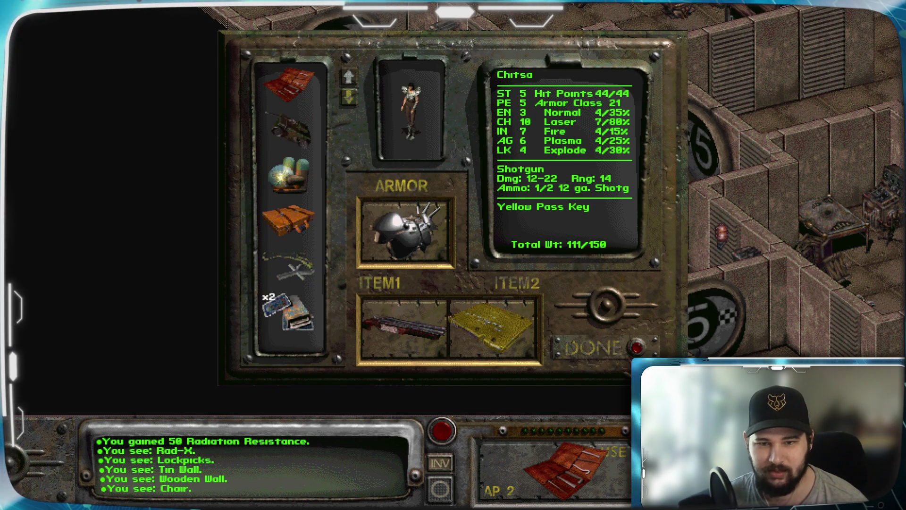
pyautogui.press('Escape')
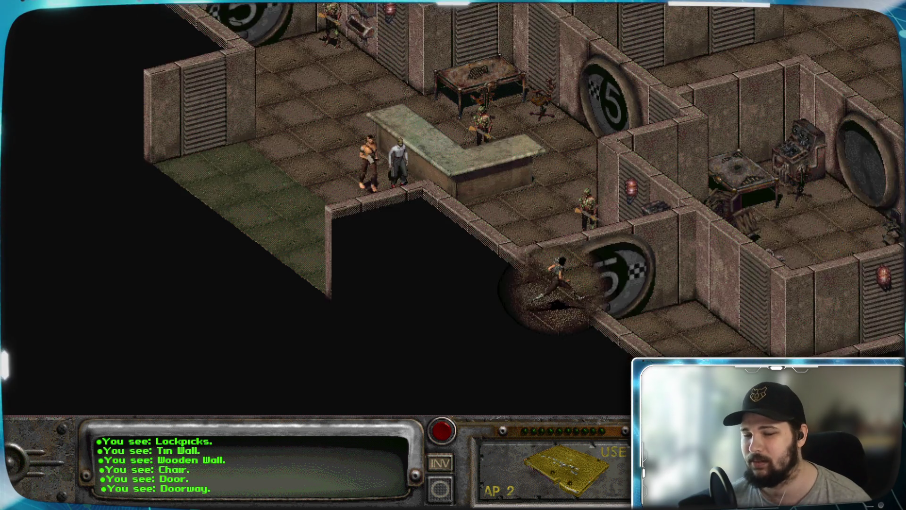
pyautogui.moveTo(878, 86)
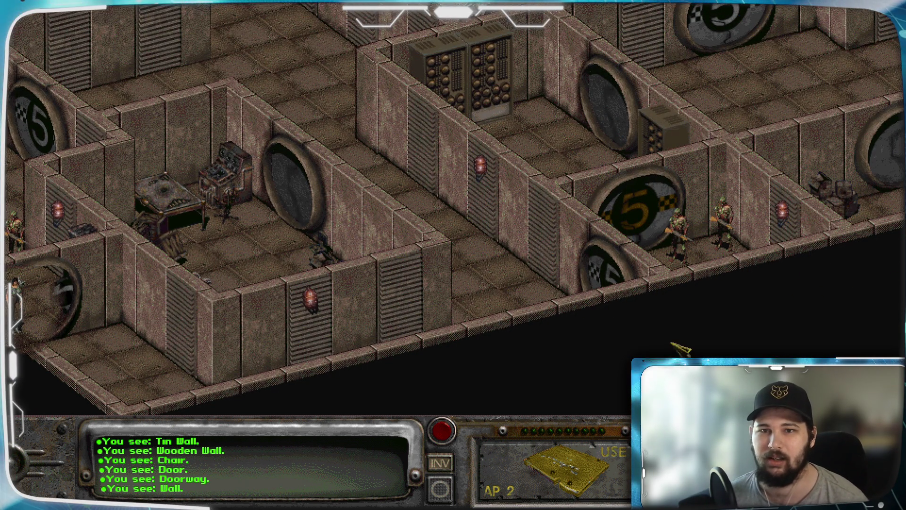
# Scroll the map to locate the Control Room and walk to the guarded doorway.
pyautogui.moveTo(750, 12)
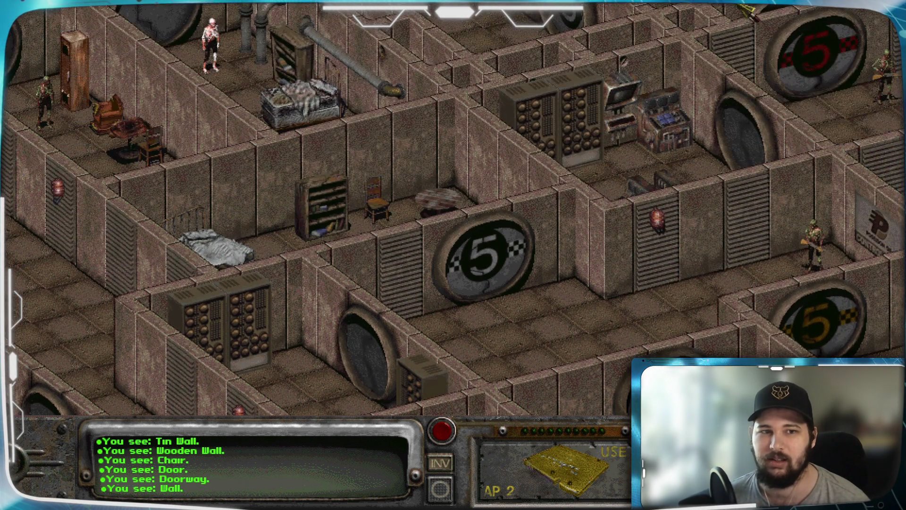
pyautogui.moveTo(26, 126)
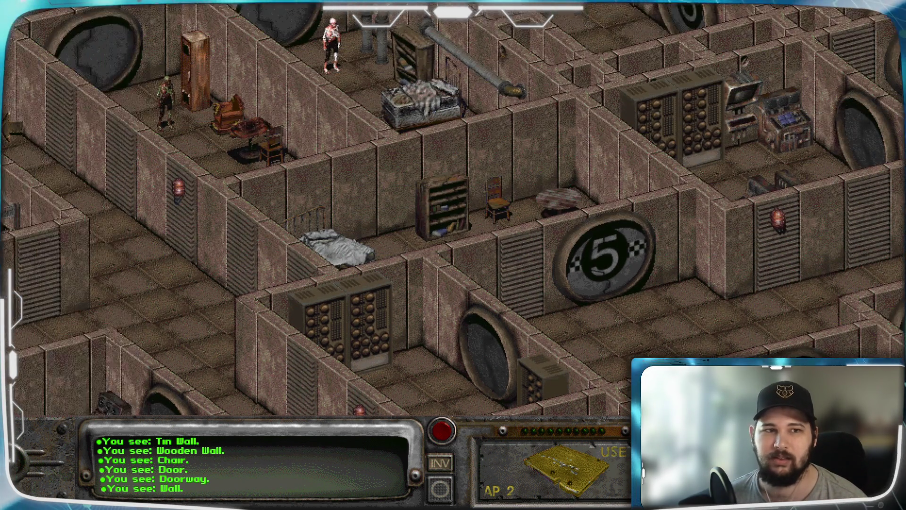
pyautogui.moveTo(902, 293)
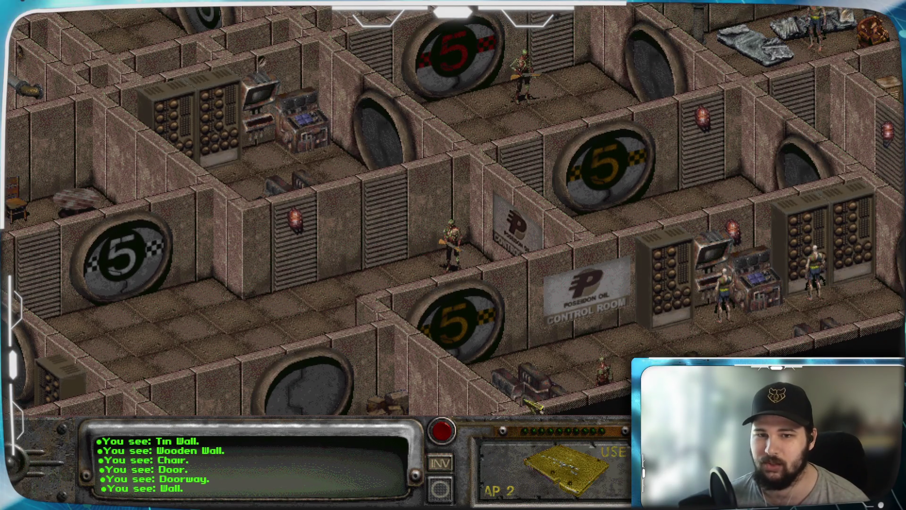
pyautogui.moveTo(169, 507)
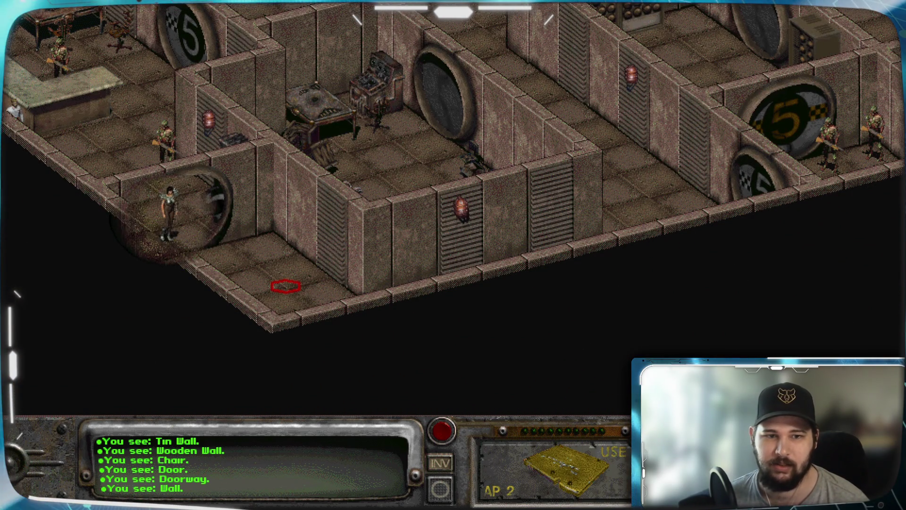
pyautogui.click(286, 287)
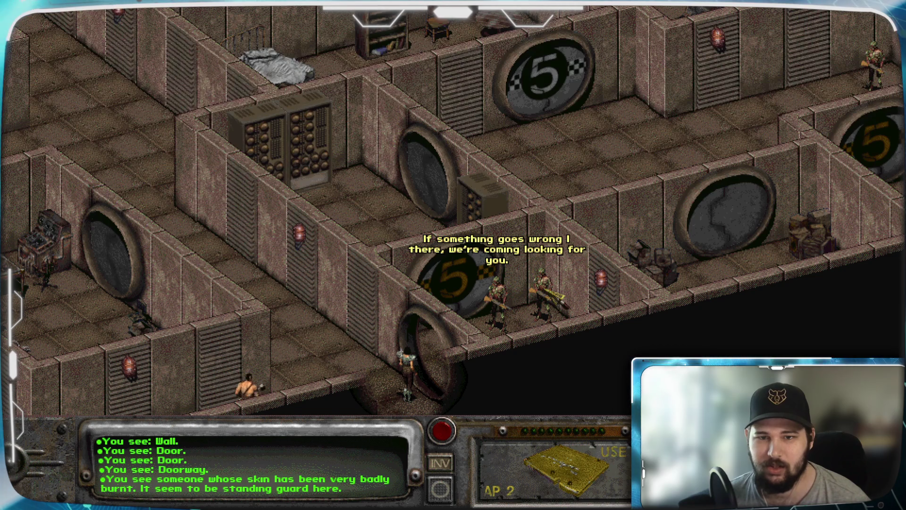
# Unlock the metal door with the pass key and walk into the room beyond.
pyautogui.click(472, 302)
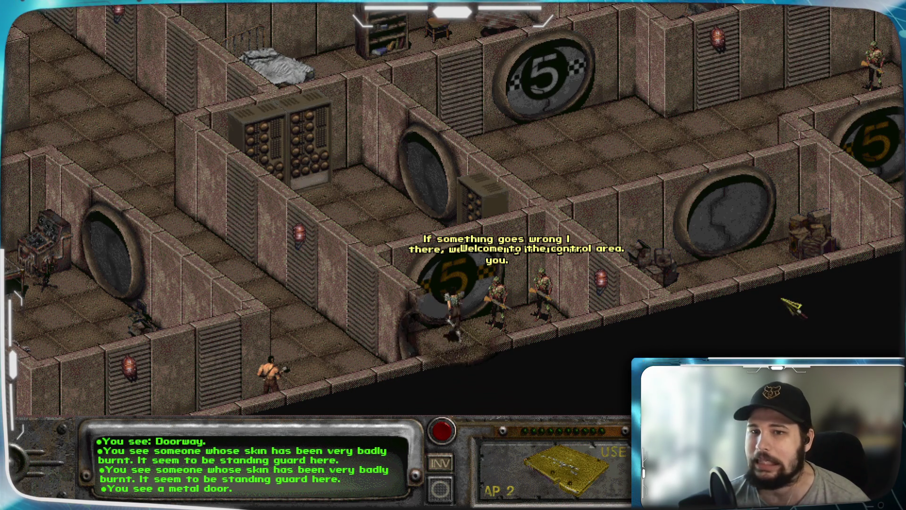
pyautogui.click(432, 212)
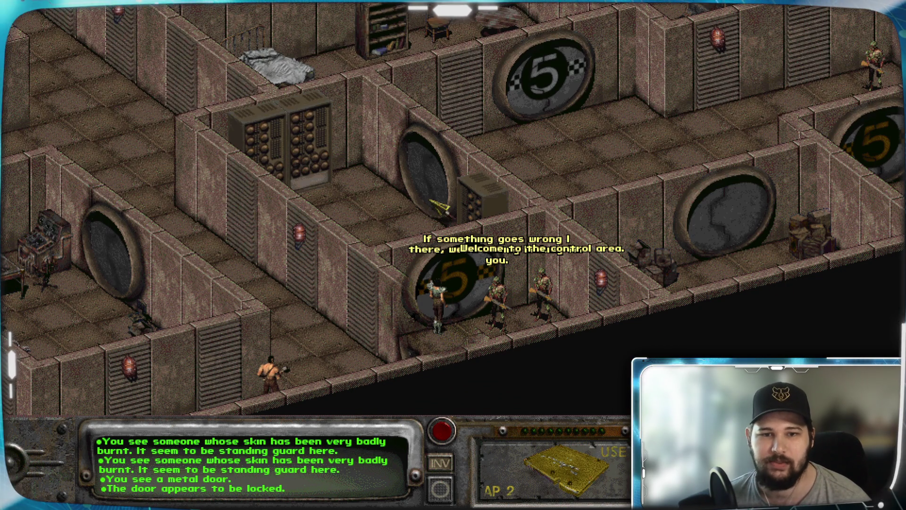
pyautogui.click(444, 273)
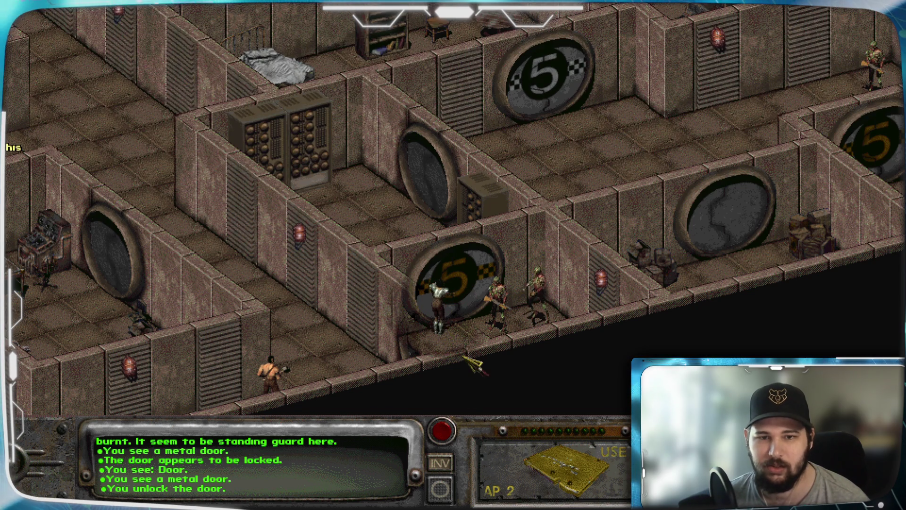
pyautogui.moveTo(467, 357)
pyautogui.click(451, 309)
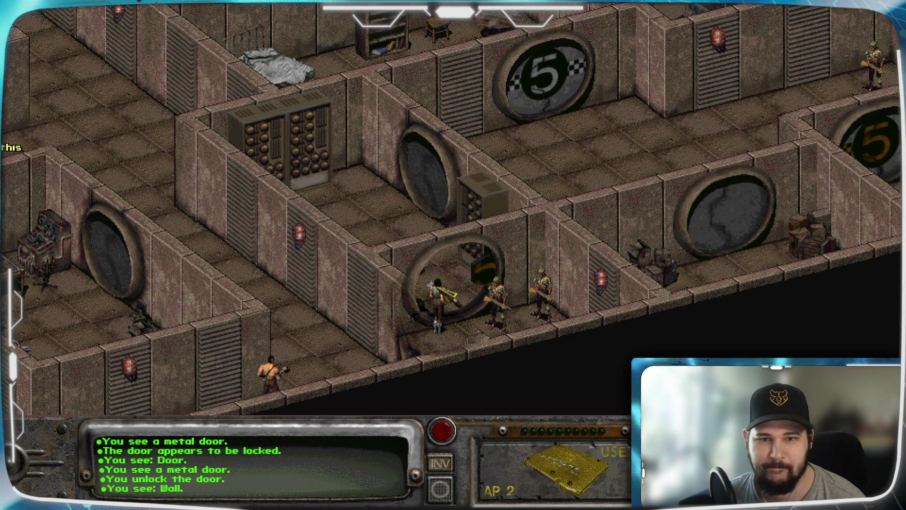
pyautogui.click(344, 211)
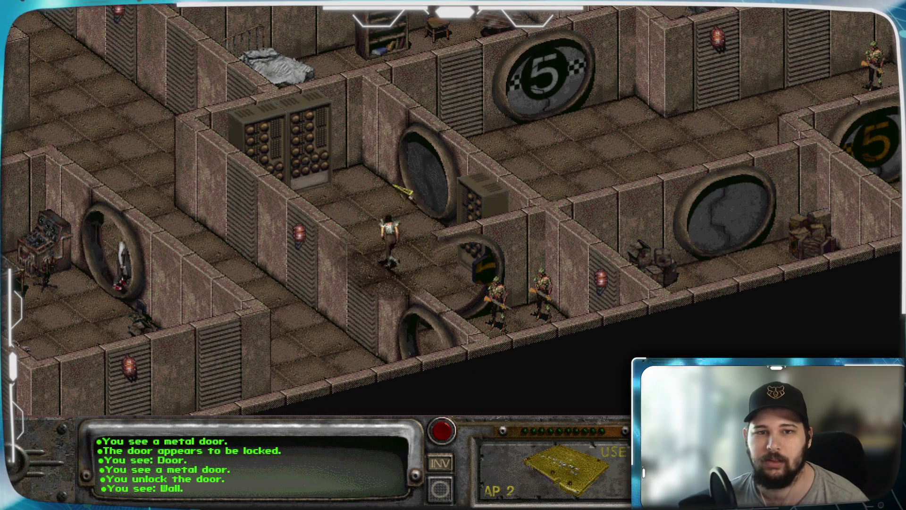
pyautogui.click(439, 172)
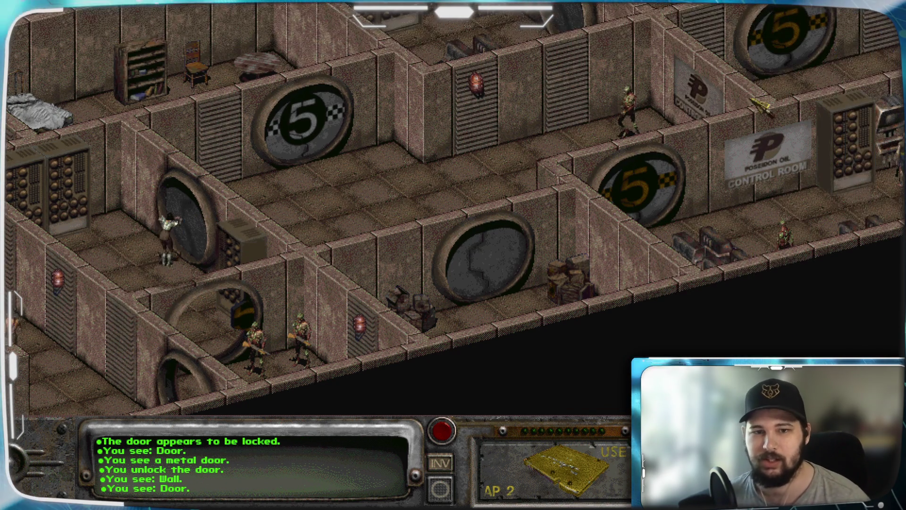
# Go through the door marked 5 and search the empty bookcase.
pyautogui.press('Up')
pyautogui.press('Left')
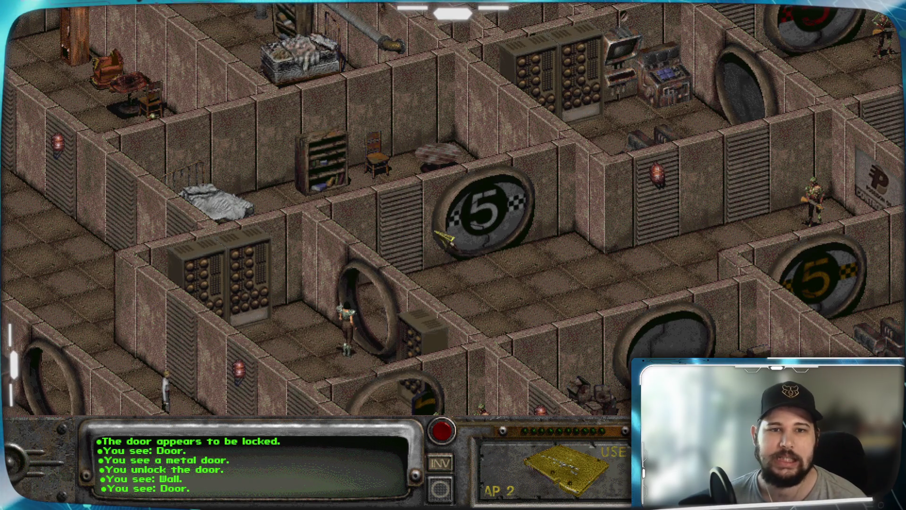
pyautogui.click(431, 221)
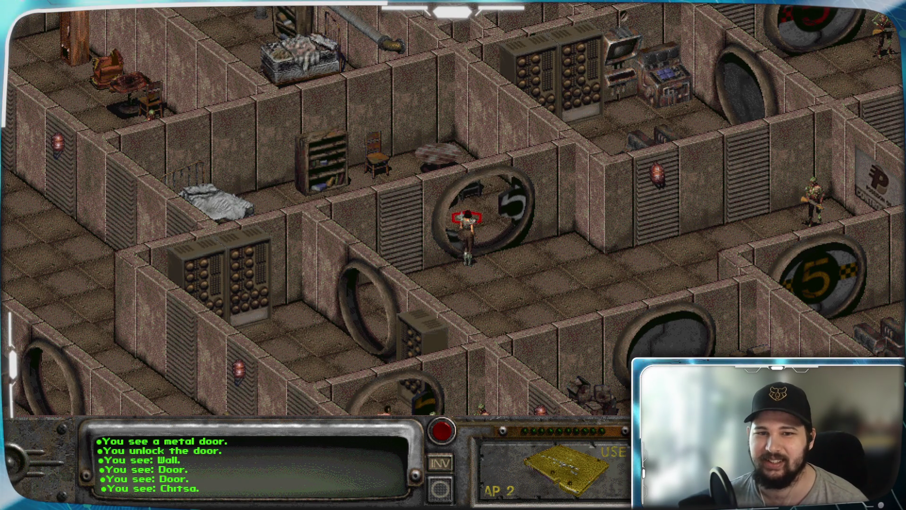
pyautogui.click(361, 207)
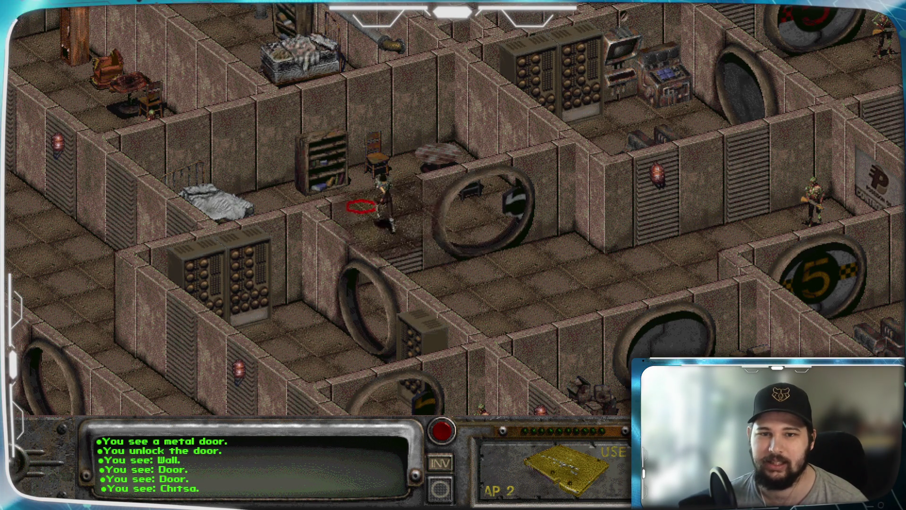
pyautogui.click(367, 285)
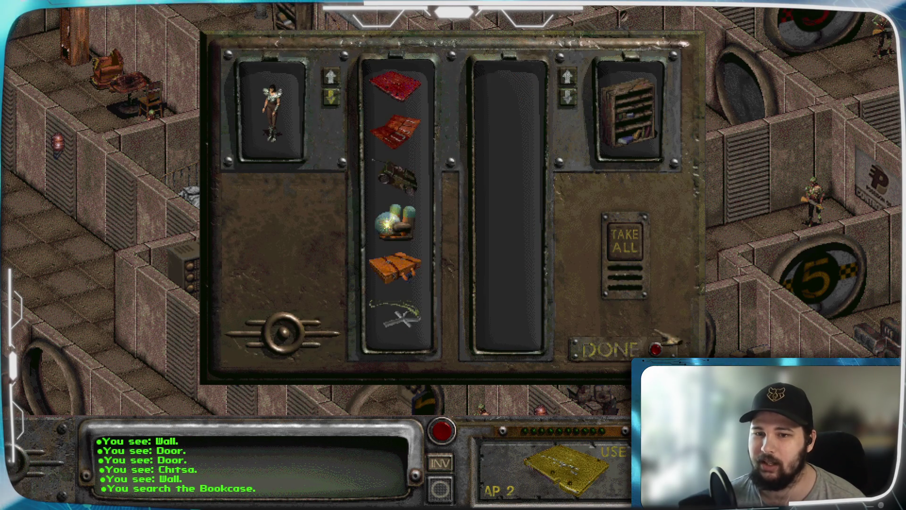
pyautogui.click(656, 349)
# Walk through the corridors past the crates and the ring doorway into the Control Room.
pyautogui.click(271, 273)
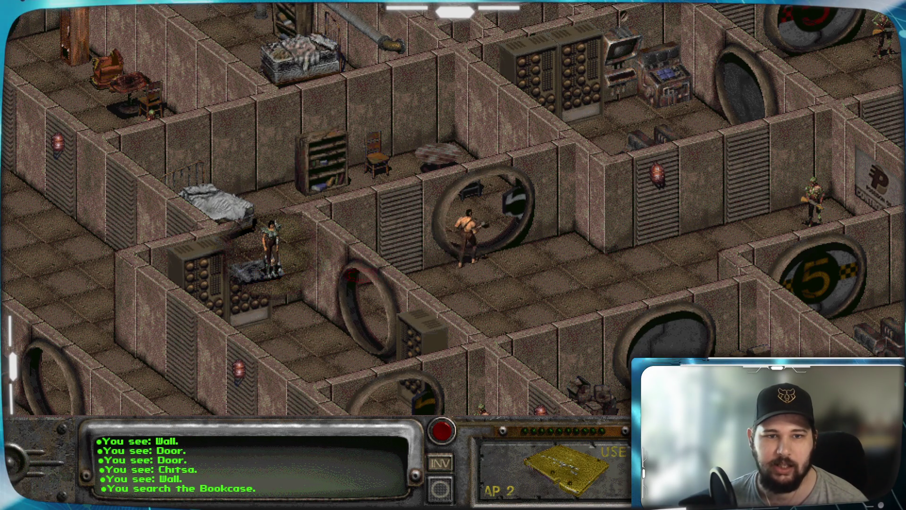
pyautogui.click(165, 241)
pyautogui.click(550, 307)
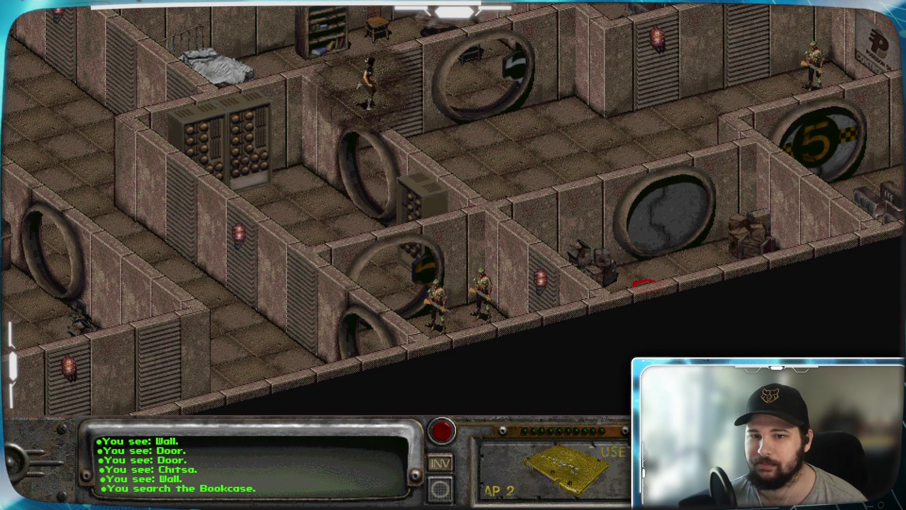
pyautogui.rightClick(679, 238)
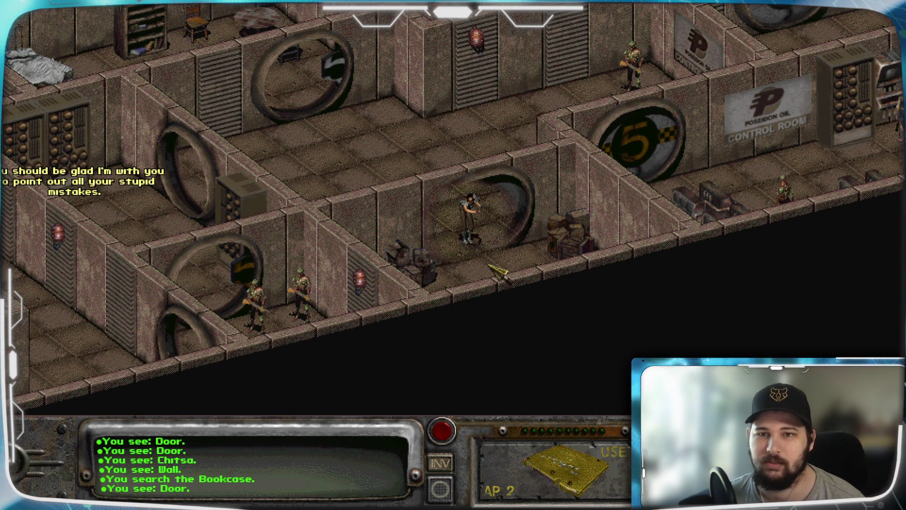
pyautogui.rightClick(484, 273)
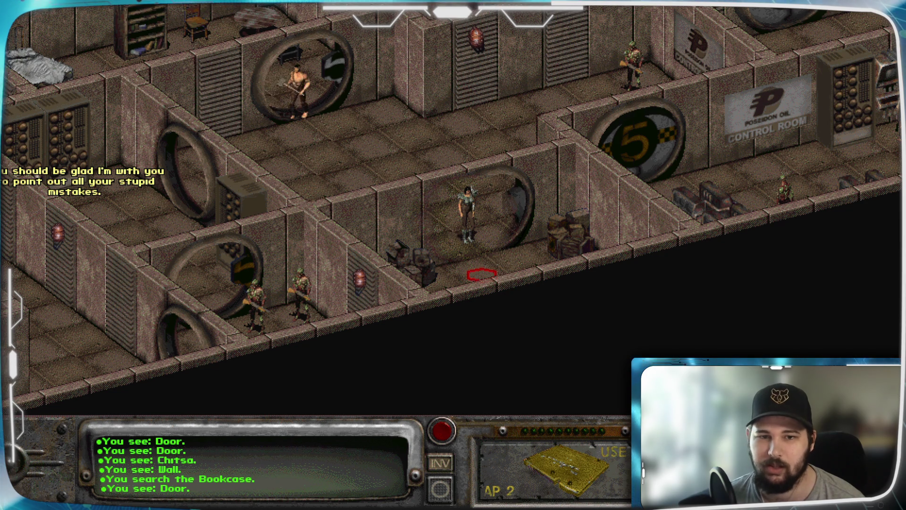
pyautogui.click(482, 275)
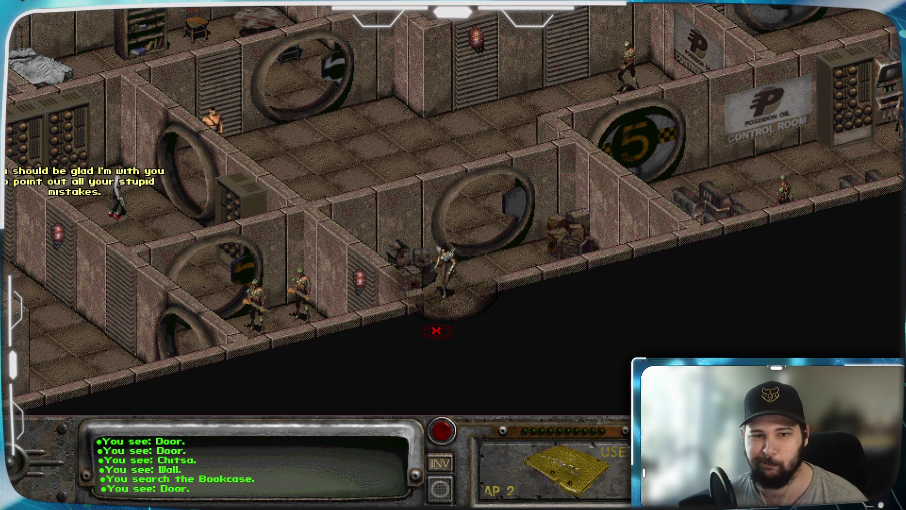
pyautogui.click(554, 307)
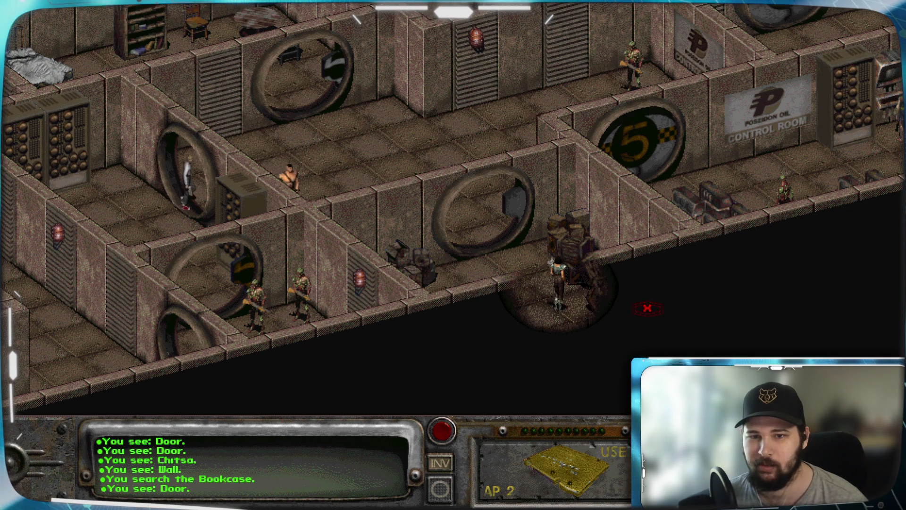
pyautogui.click(600, 321)
pyautogui.click(527, 264)
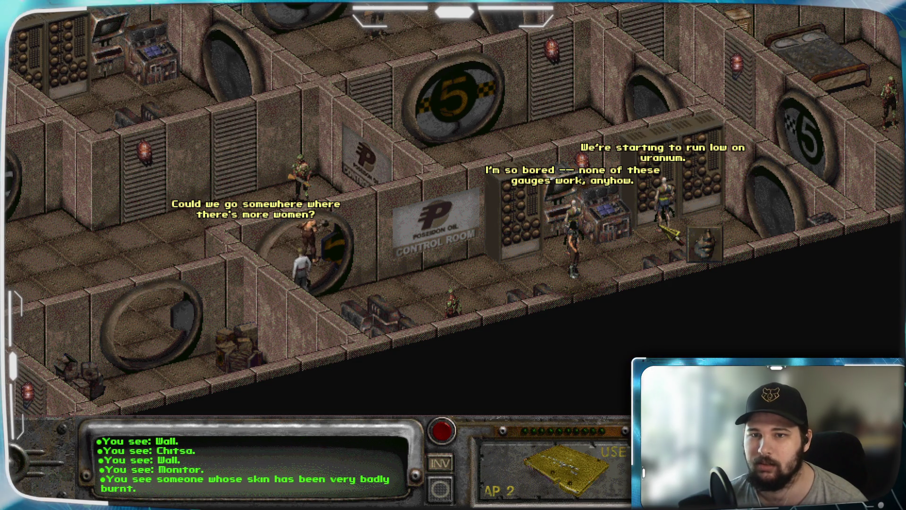
# Examine the Control Room computer and apply the Repair skill to it.
pyautogui.click(613, 224)
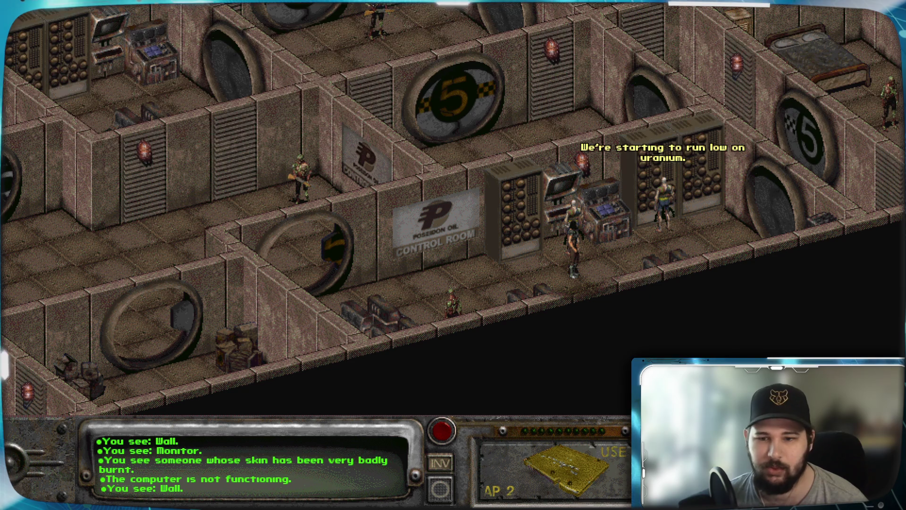
pyautogui.press('s')
pyautogui.click(764, 320)
pyautogui.click(615, 218)
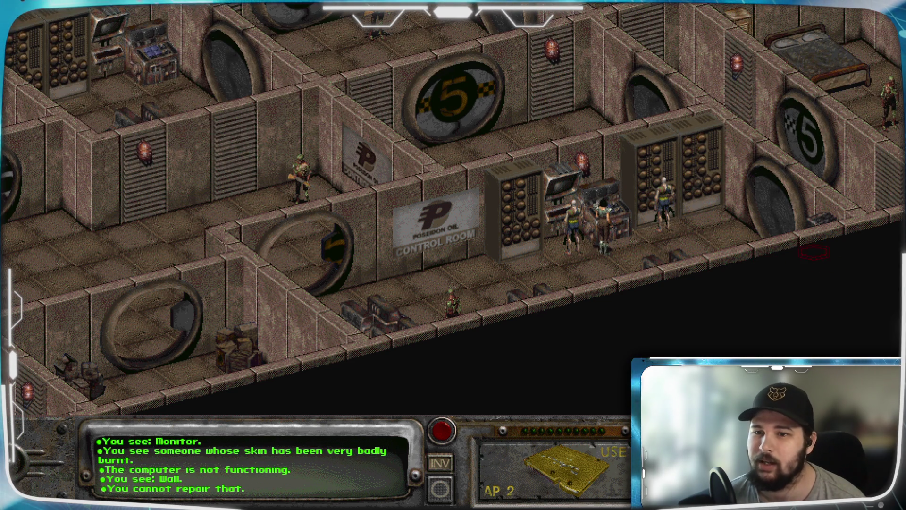
# Pan across the reactor rooms to the table room and start talking to the ghoul there.
pyautogui.press('Right')
pyautogui.press('Up')
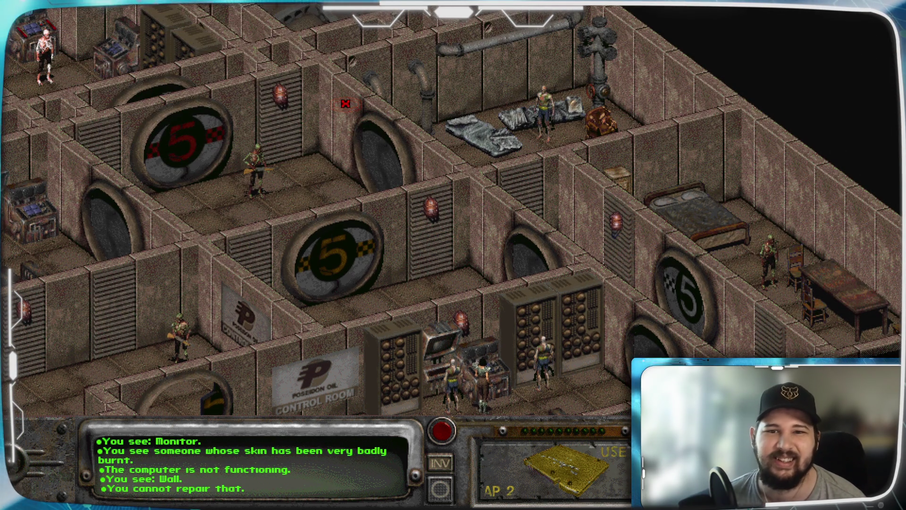
pyautogui.press('Left')
pyautogui.press('Up')
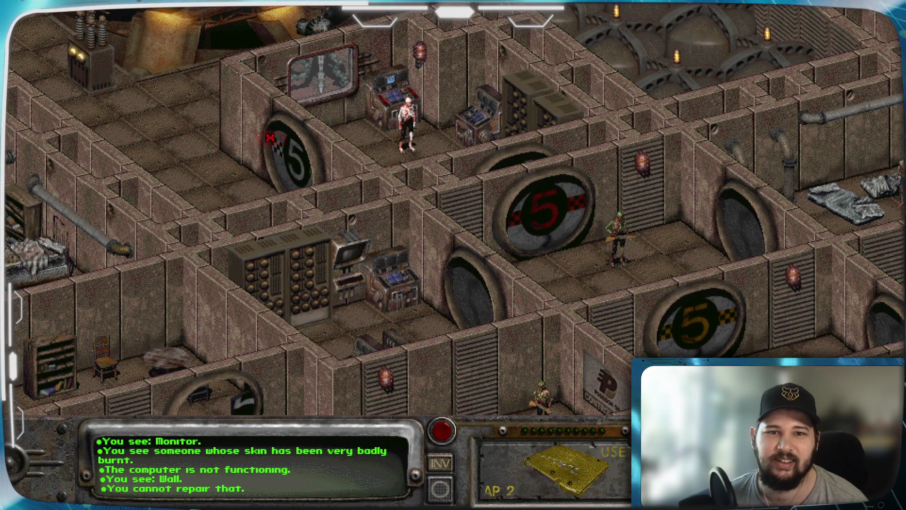
pyautogui.press('Up')
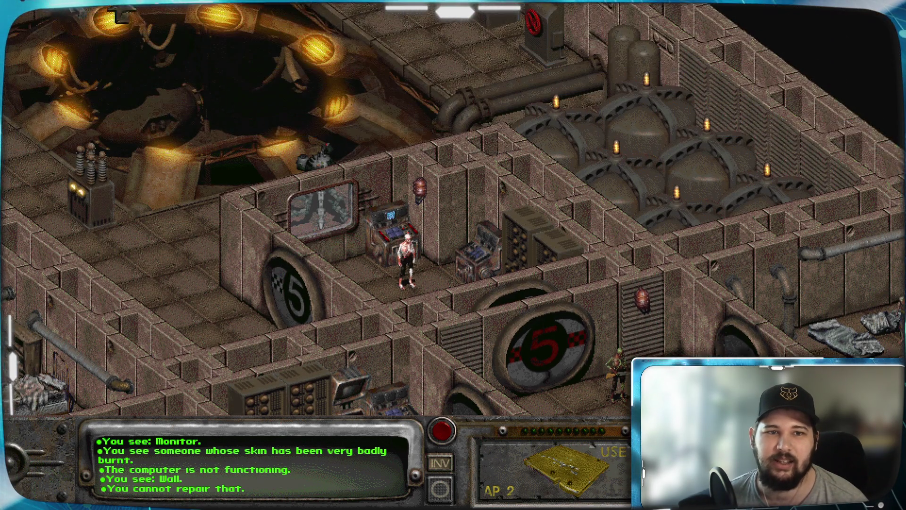
pyautogui.press('Down')
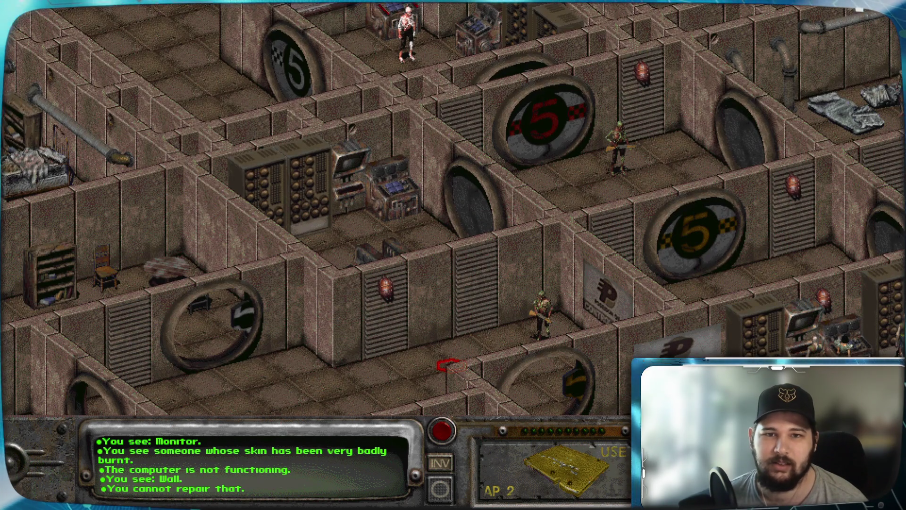
pyautogui.press('Right')
pyautogui.press('Down')
pyautogui.press('Right')
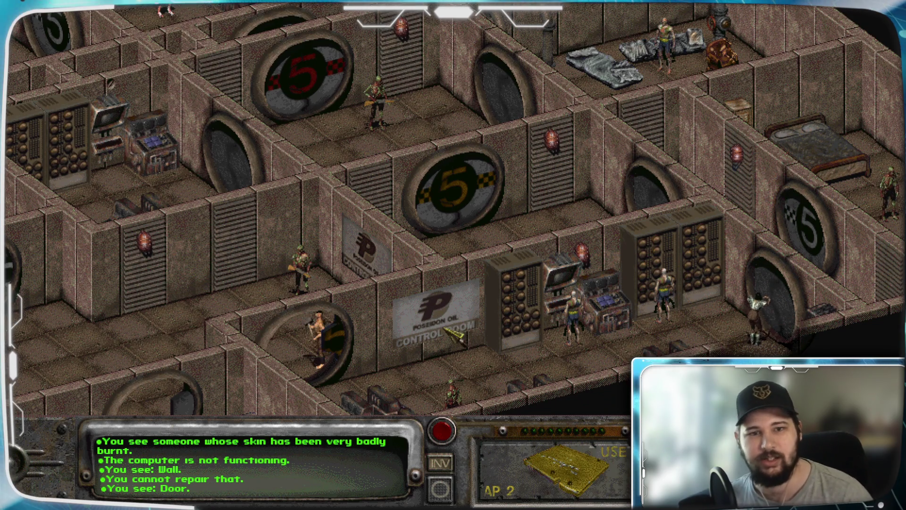
pyautogui.press('Up')
pyautogui.press('Up')
pyautogui.press('Right')
pyautogui.press('Down')
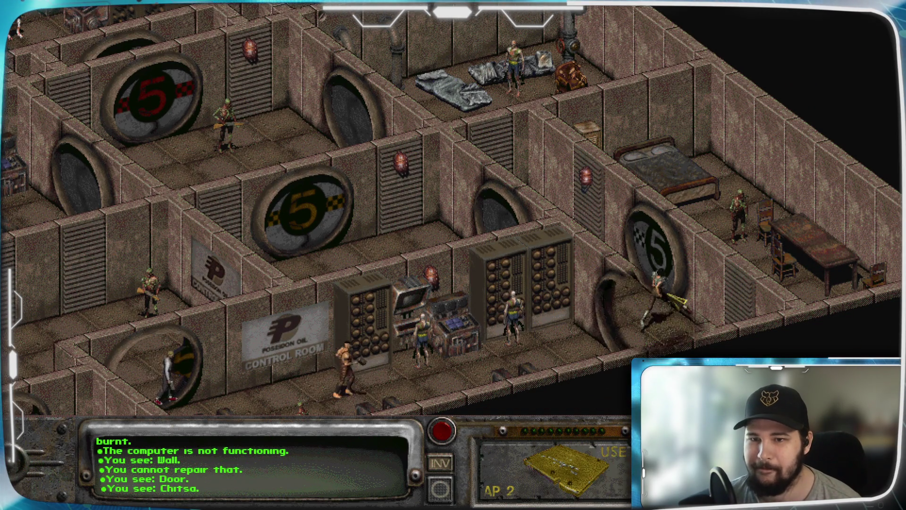
pyautogui.press('Right')
pyautogui.press('Right')
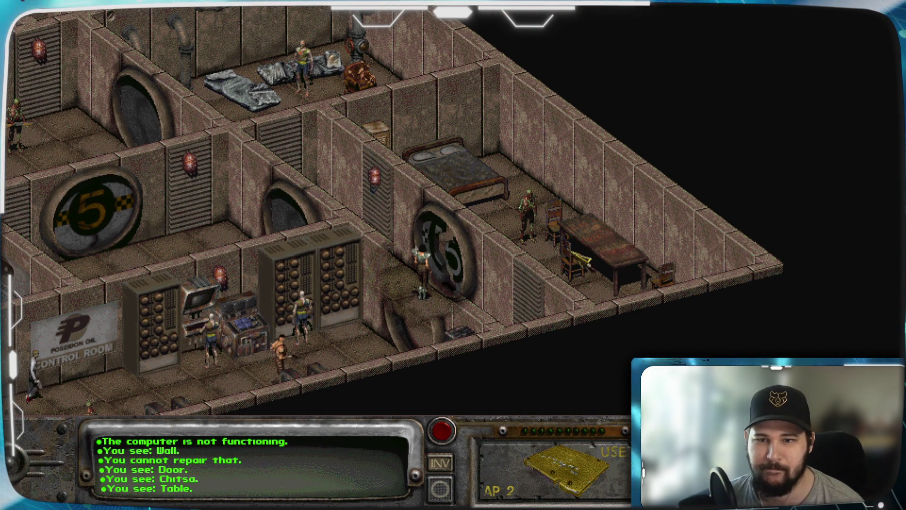
pyautogui.click(530, 215)
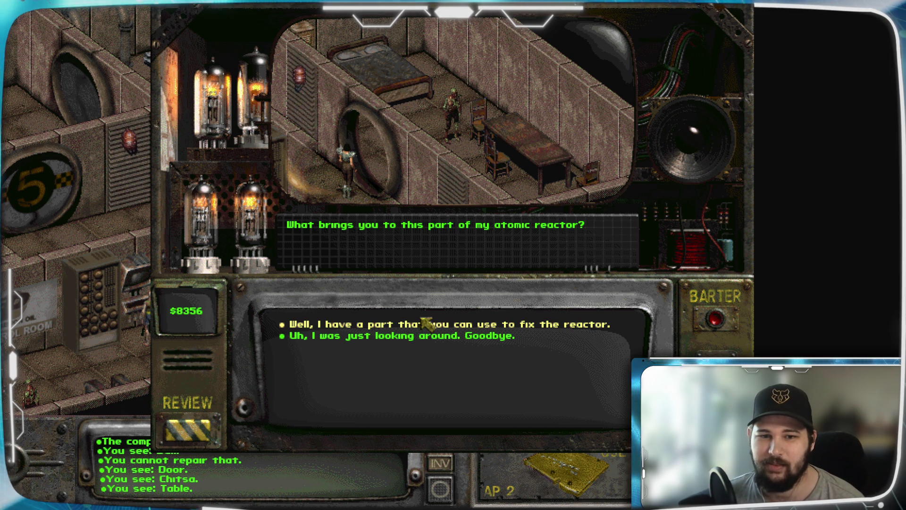
# Offer the reactor part, ask about installing it, review, then choose 'On second thought... Goodbye.'.
pyautogui.click(543, 325)
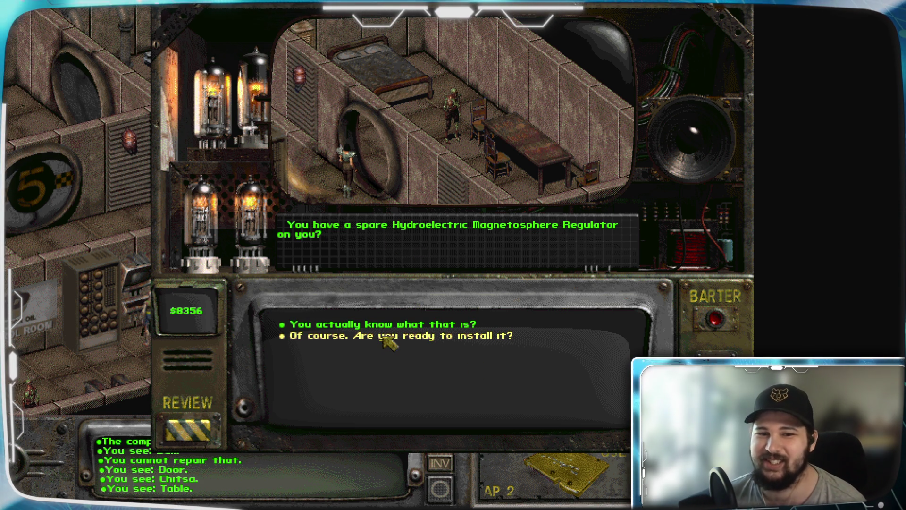
pyautogui.click(383, 336)
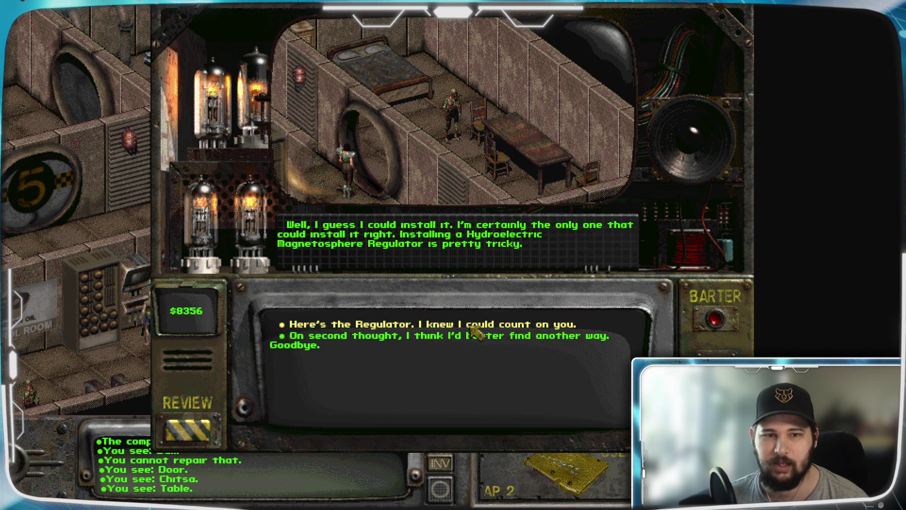
pyautogui.click(204, 427)
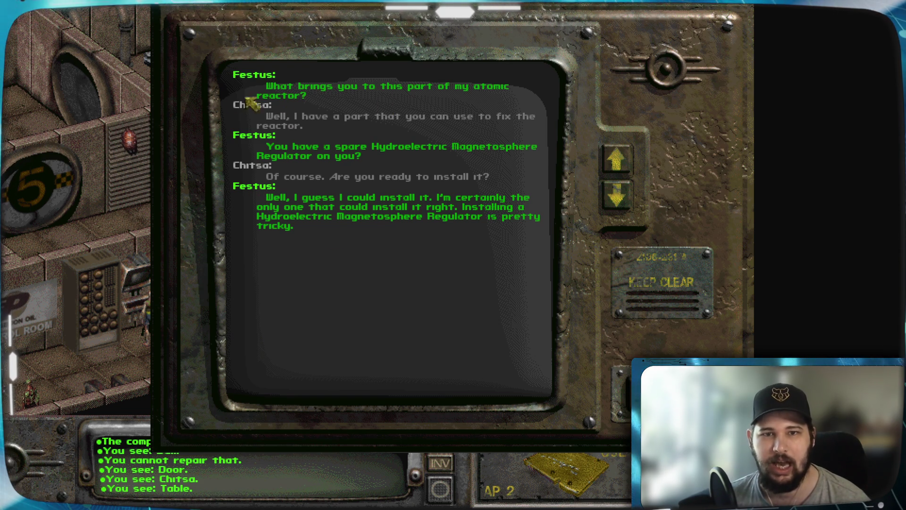
pyautogui.press('Escape')
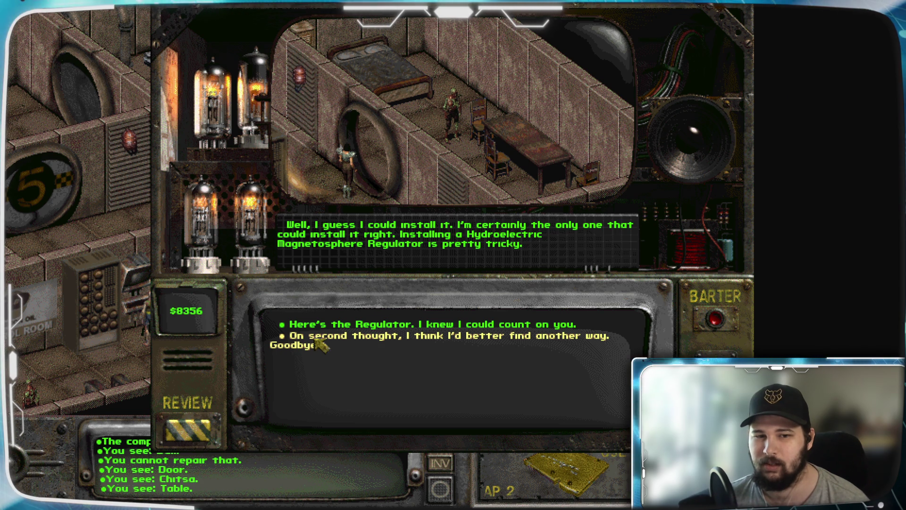
pyautogui.click(320, 345)
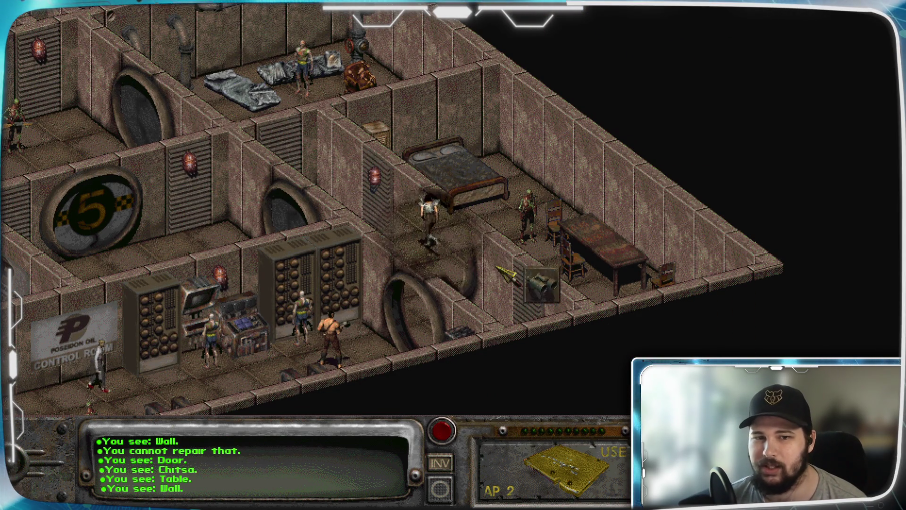
# Take all the bottles from the locker and walk to the corridor end by the table.
pyautogui.click(479, 218)
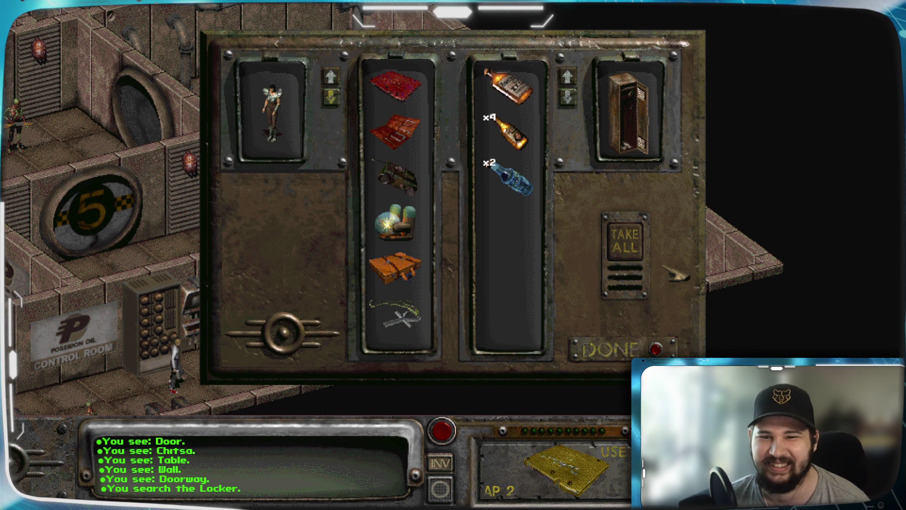
pyautogui.click(625, 241)
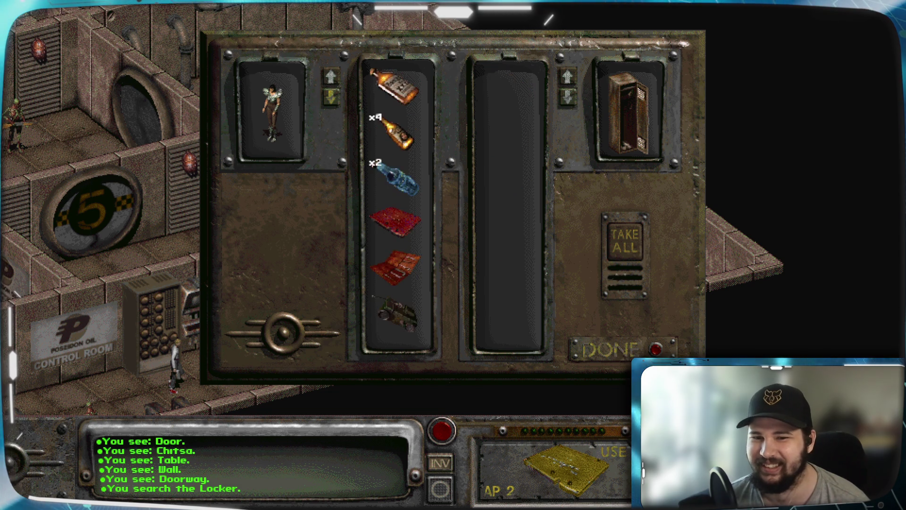
pyautogui.press('Escape')
pyautogui.click(573, 321)
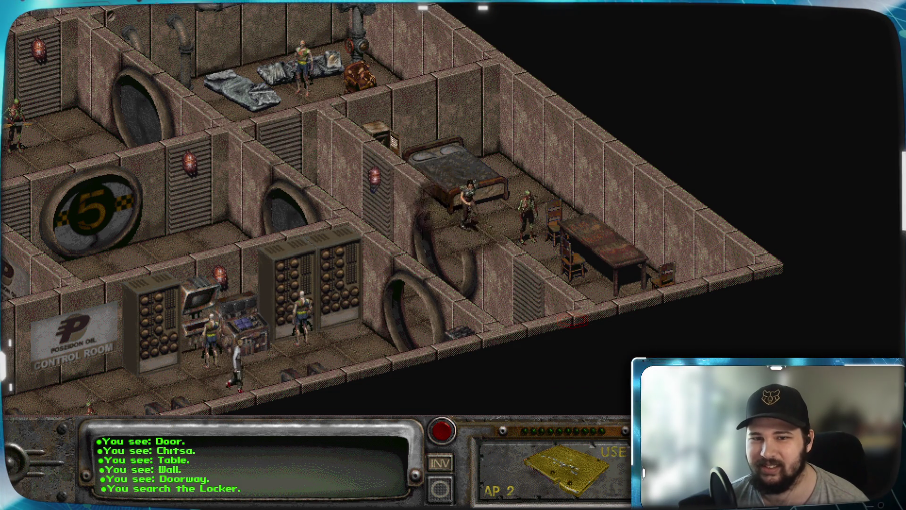
pyautogui.click(692, 320)
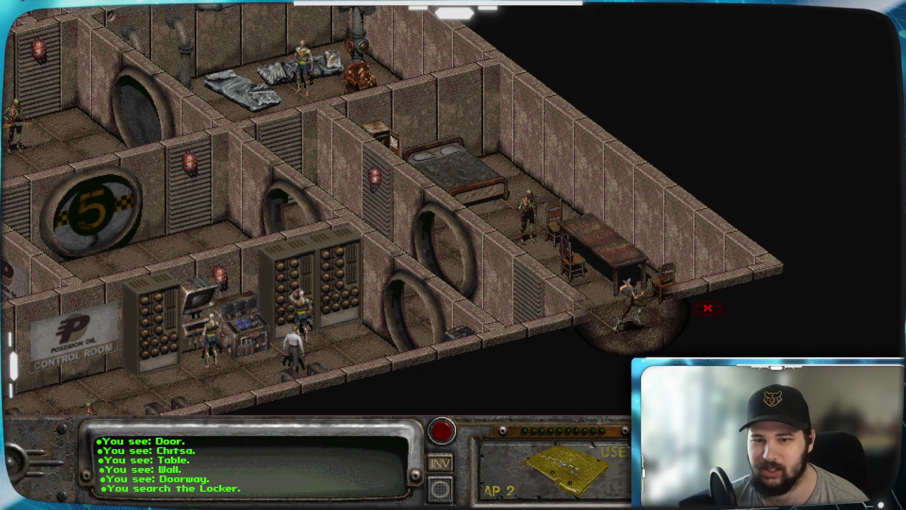
# Head west through the round door and use the control-room computer, which isn't functioning.
pyautogui.click(298, 209)
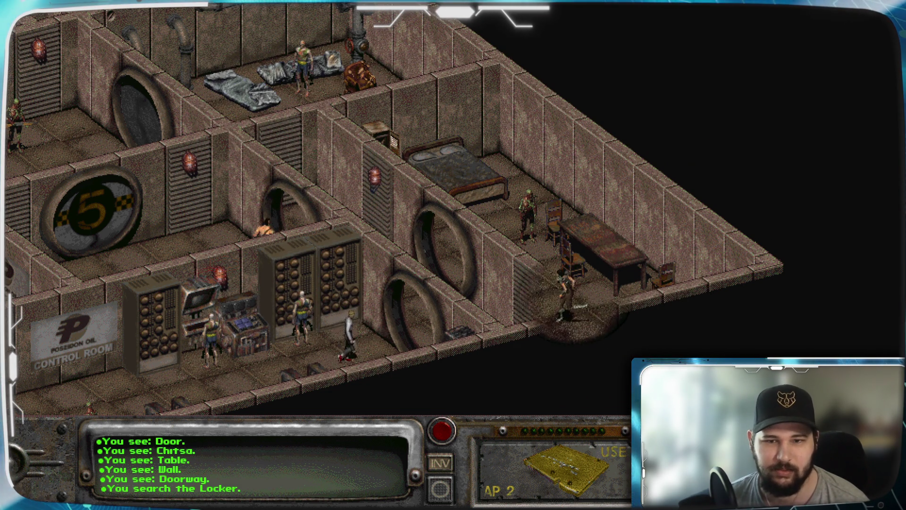
pyautogui.press('Left')
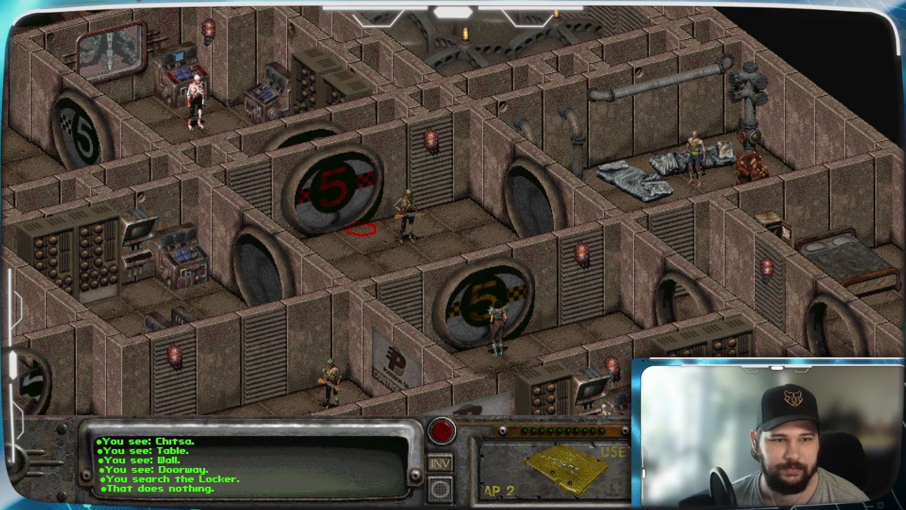
pyautogui.press('Left')
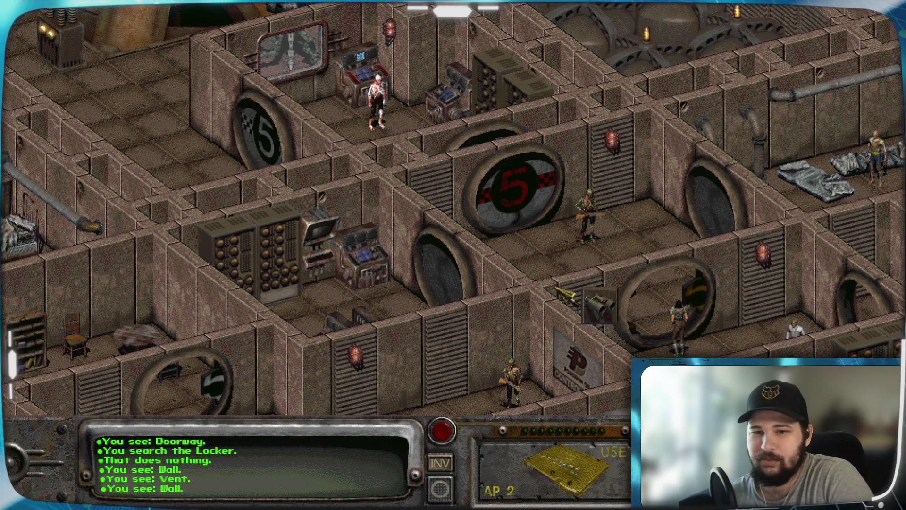
pyautogui.click(561, 292)
pyautogui.click(478, 272)
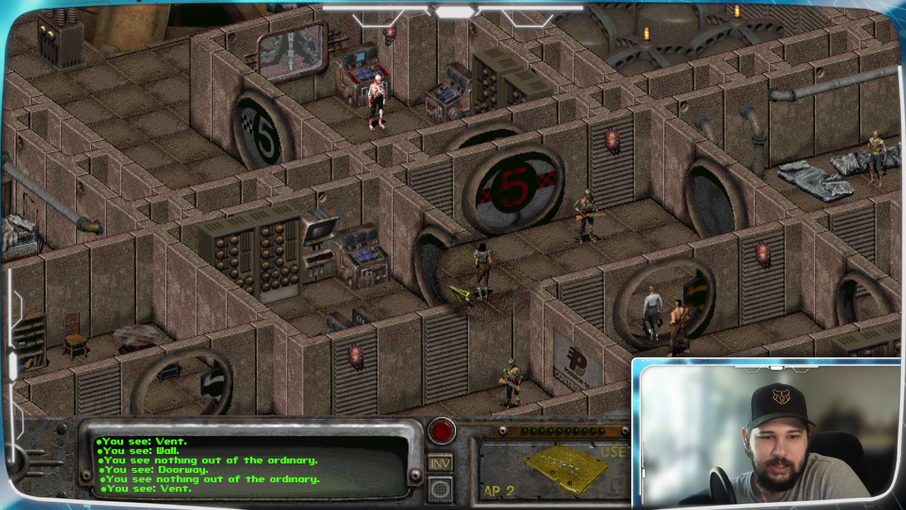
pyautogui.click(495, 305)
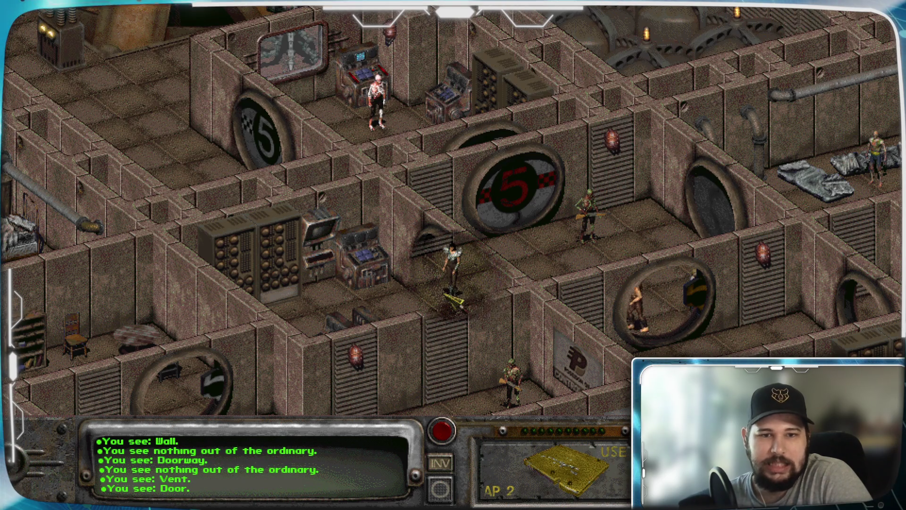
pyautogui.click(360, 255)
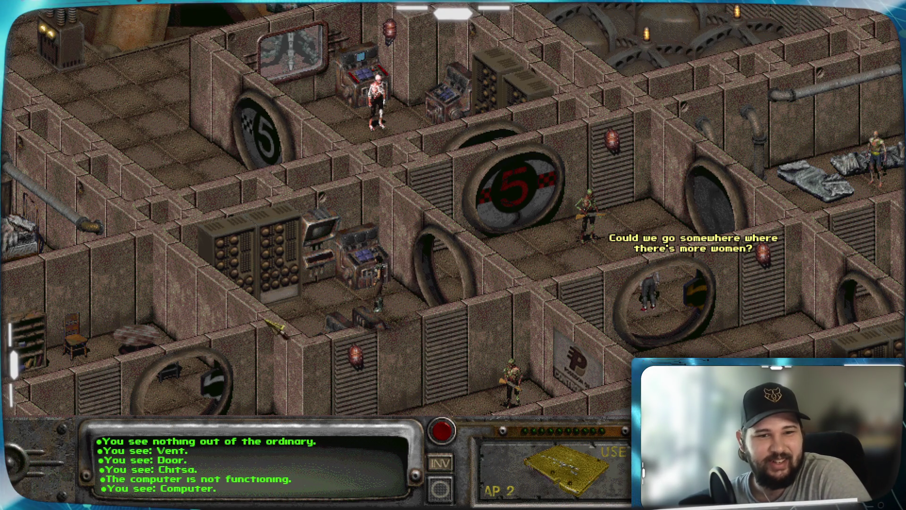
# Walk back east through the corridor toward the sleeping quarters.
pyautogui.click(271, 342)
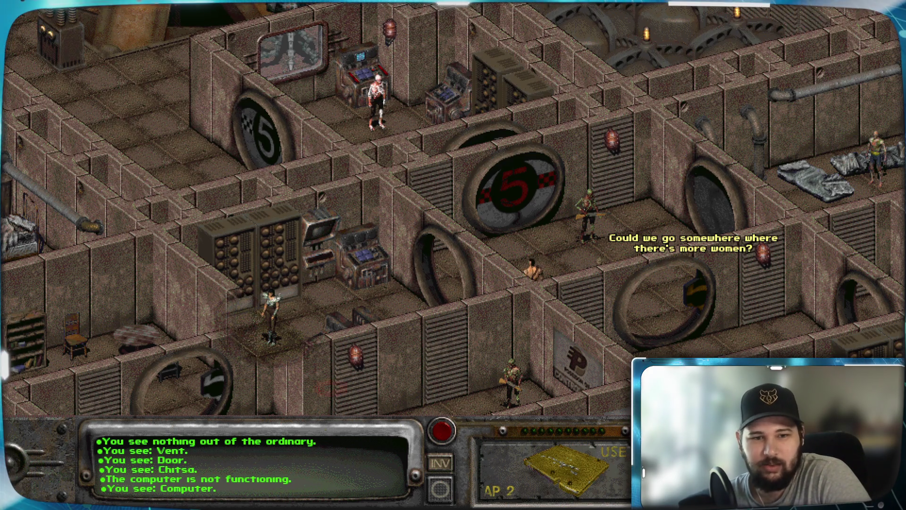
pyautogui.click(272, 361)
pyautogui.click(317, 399)
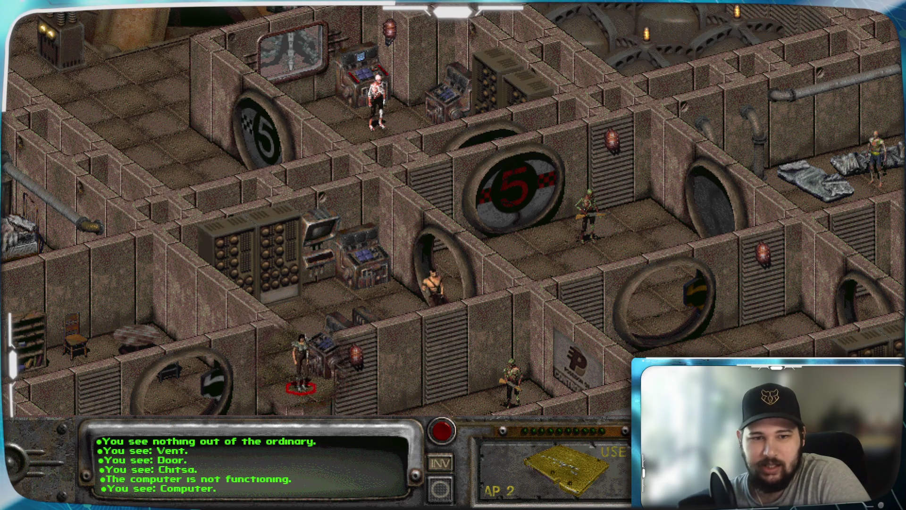
pyautogui.click(452, 365)
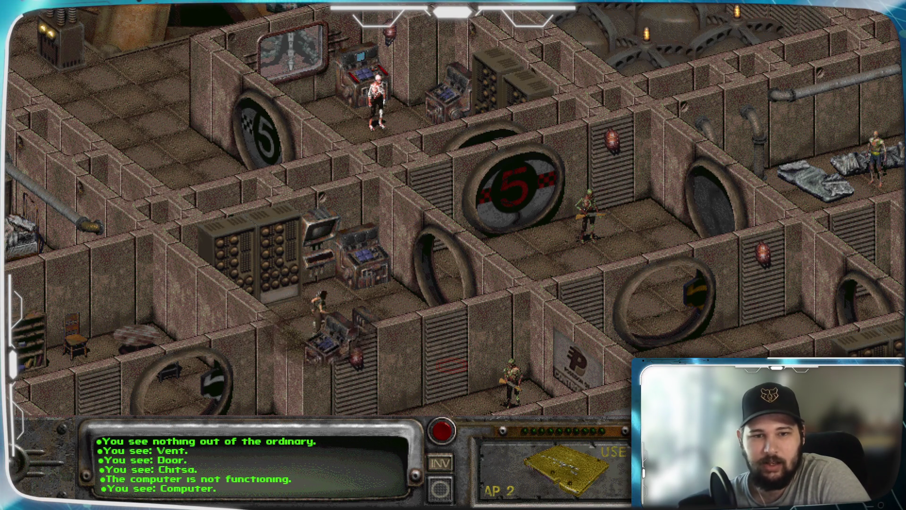
pyautogui.click(569, 272)
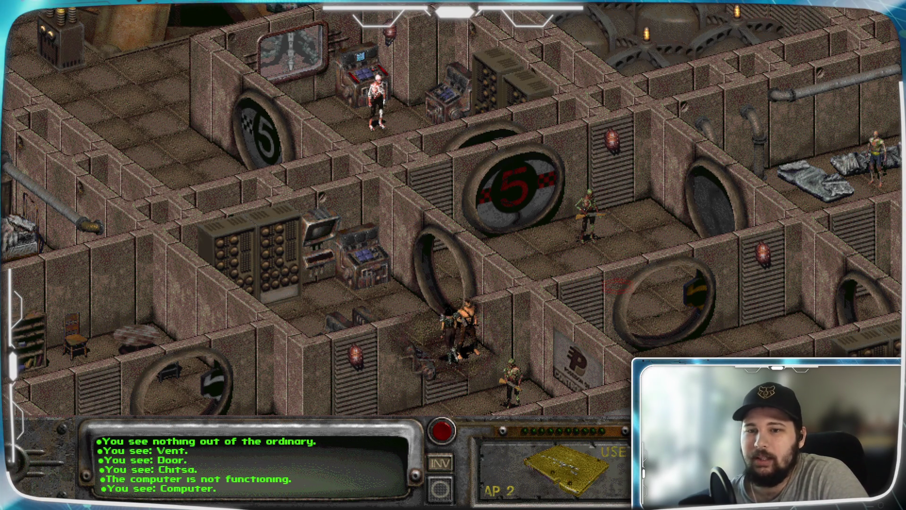
pyautogui.click(718, 202)
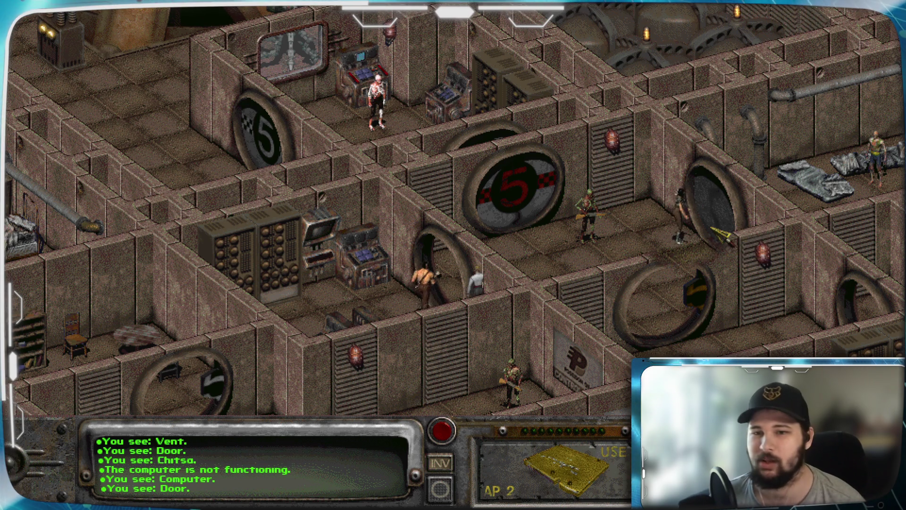
pyautogui.press('Right')
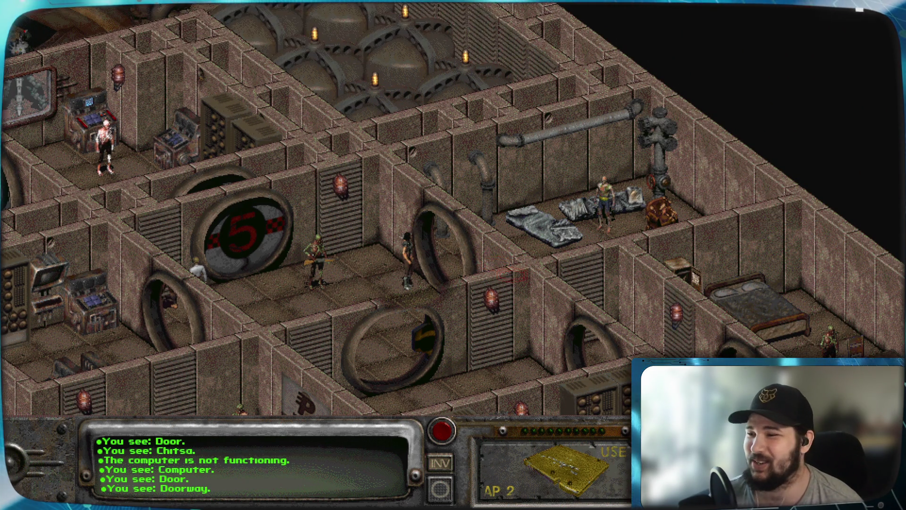
# Walk through the bedroll room and the bed room, then back west.
pyautogui.click(514, 275)
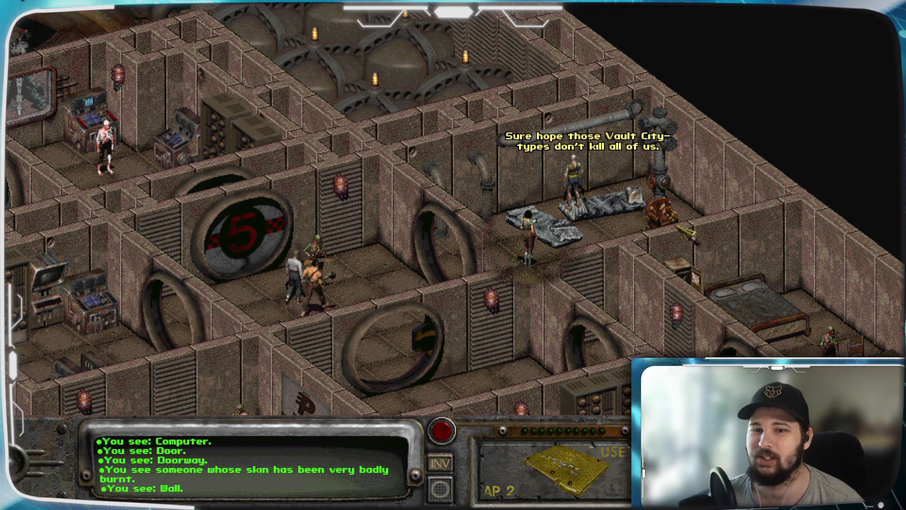
pyautogui.click(682, 236)
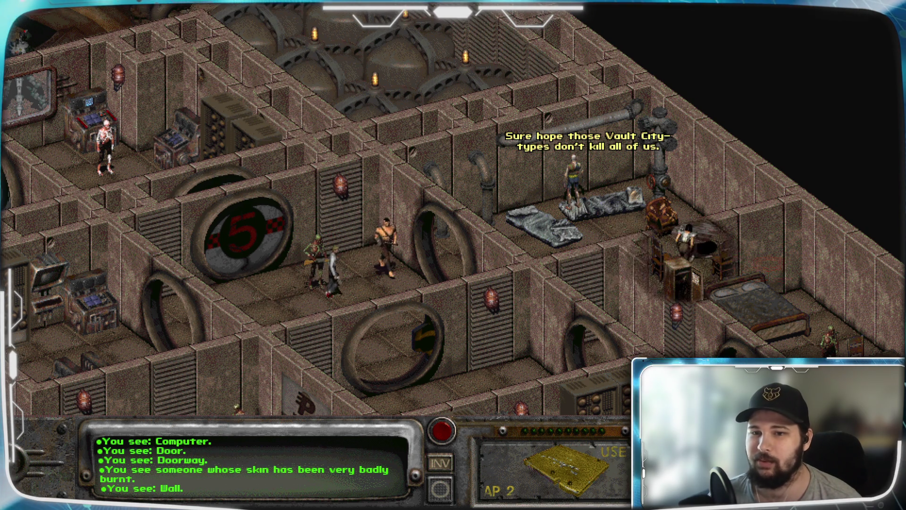
pyautogui.click(300, 297)
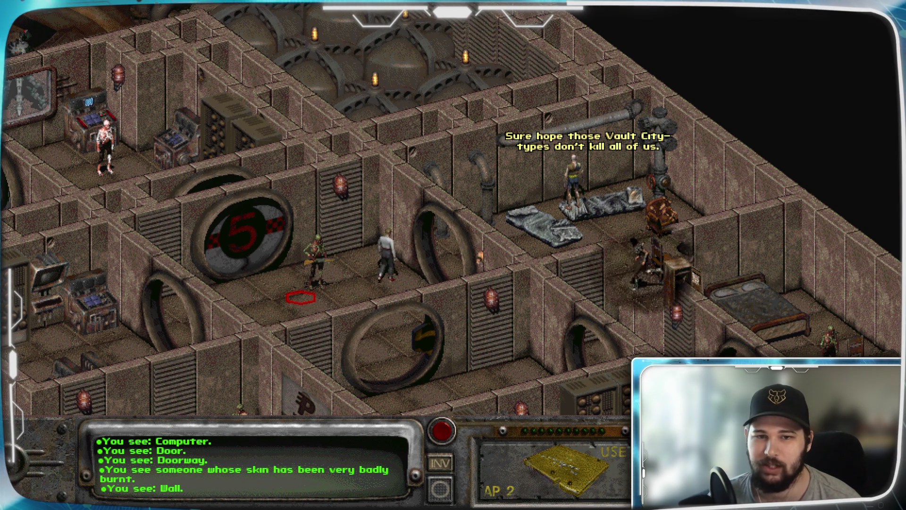
# Scroll the view around the reactor chamber and open the inventory.
pyautogui.rightClick(279, 285)
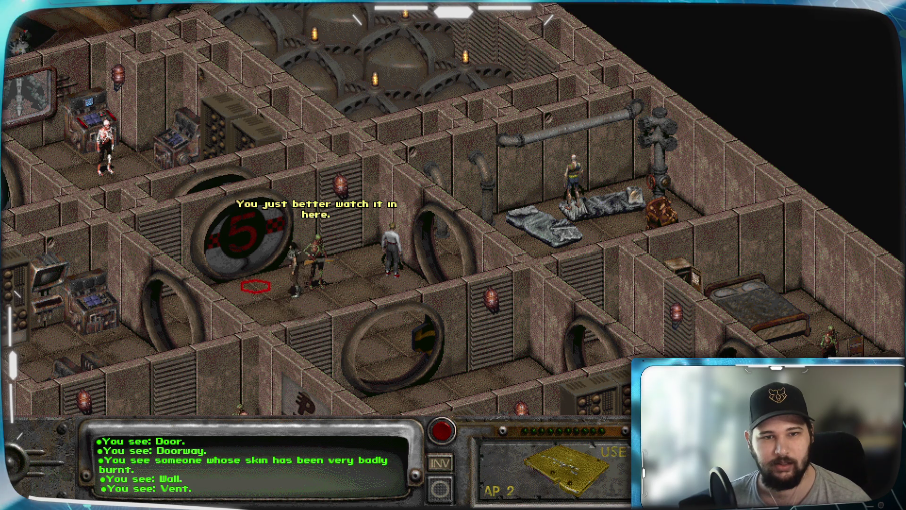
pyautogui.moveTo(9, 9)
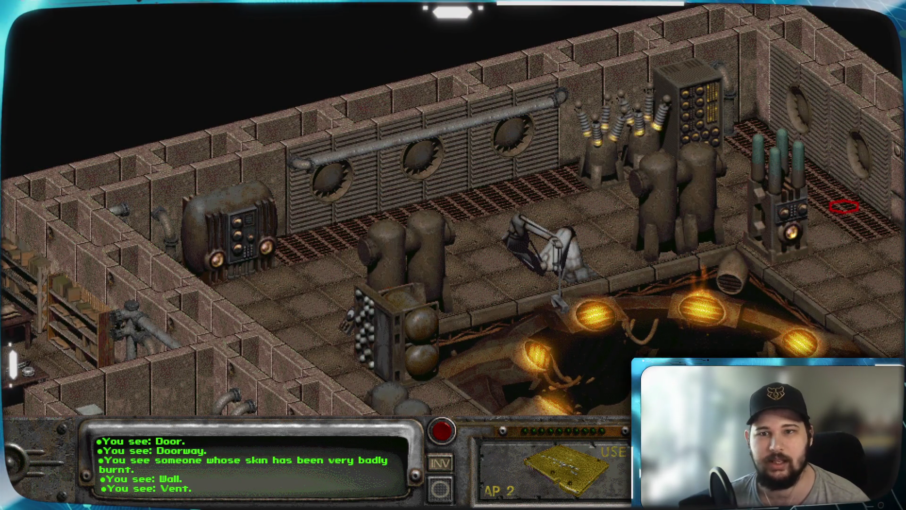
pyautogui.moveTo(453, 13)
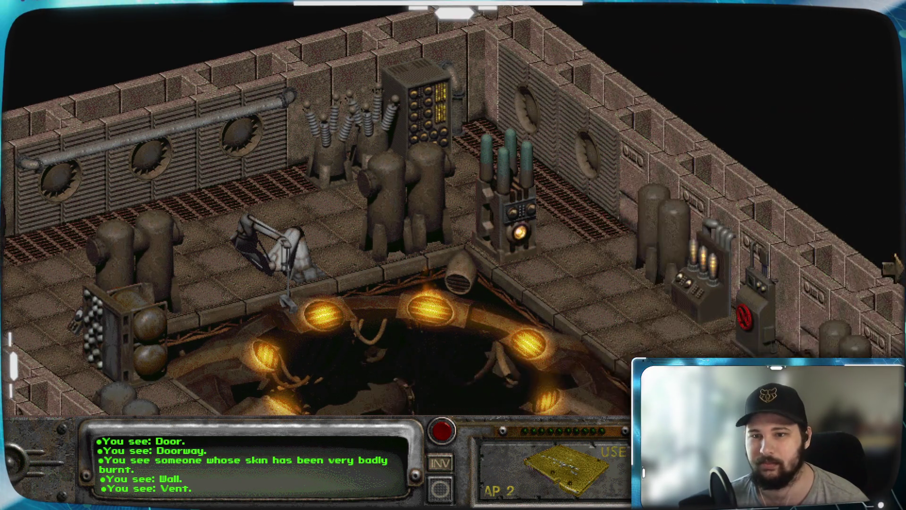
pyautogui.moveTo(894, 268)
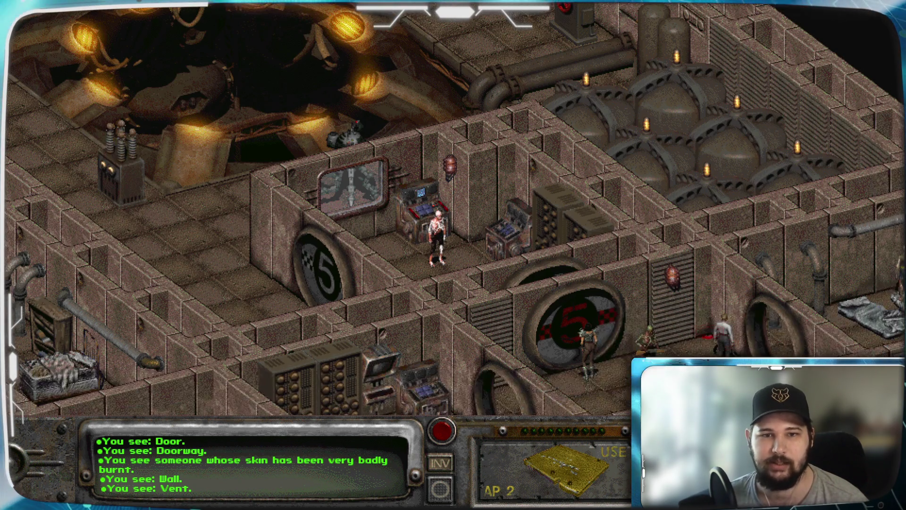
pyautogui.click(440, 463)
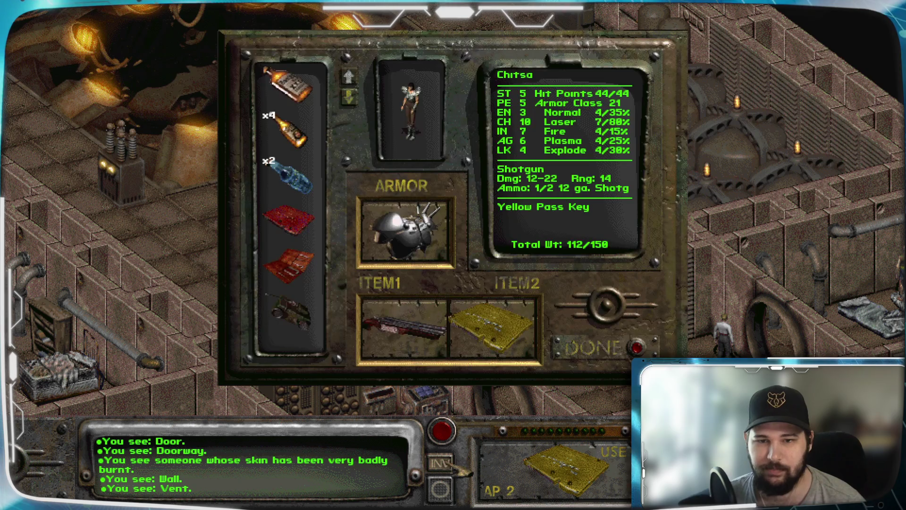
# Equip the Red Pass Key in ITEM2 and use it to unlock and open door 5.
pyautogui.moveTo(289, 218); pyautogui.dragTo(490, 326)
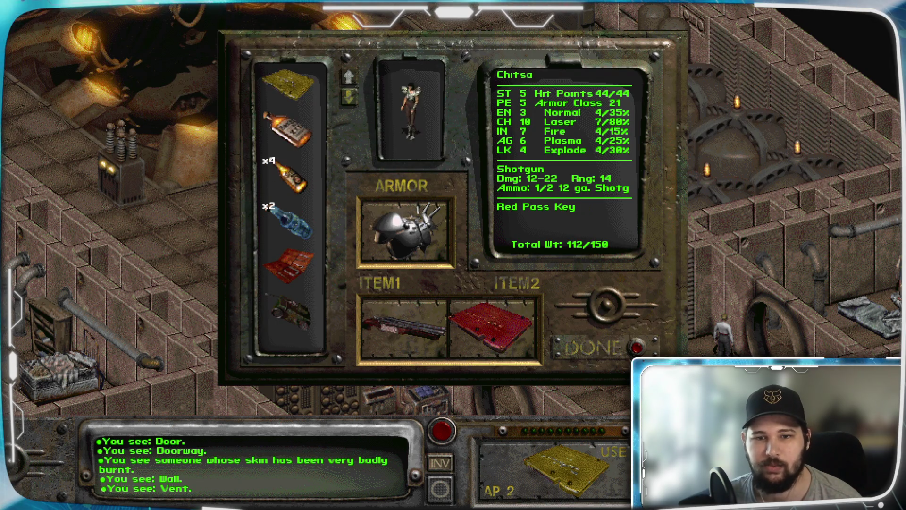
pyautogui.press('Escape')
pyautogui.click(558, 473)
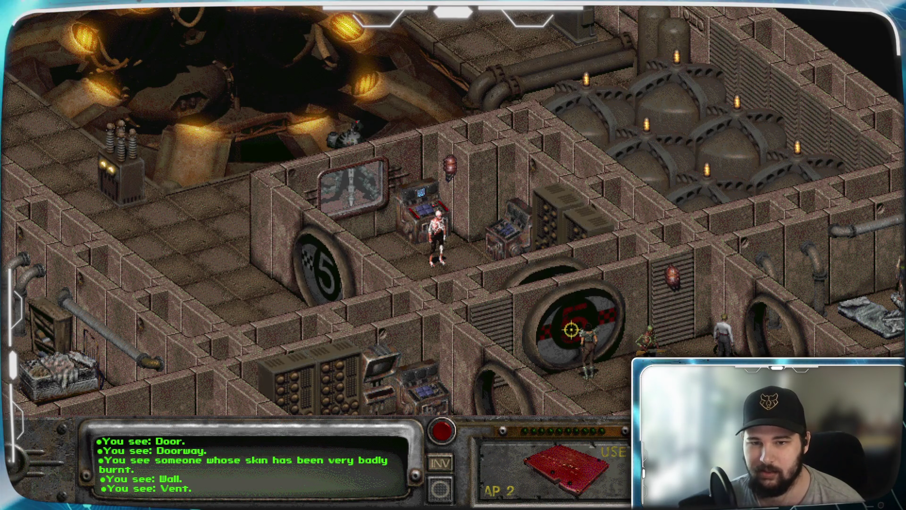
pyautogui.click(572, 329)
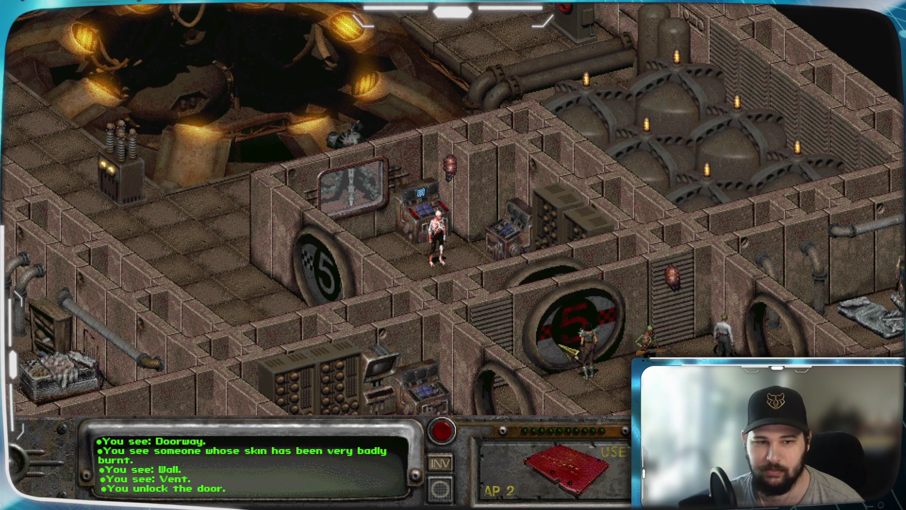
pyautogui.click(602, 347)
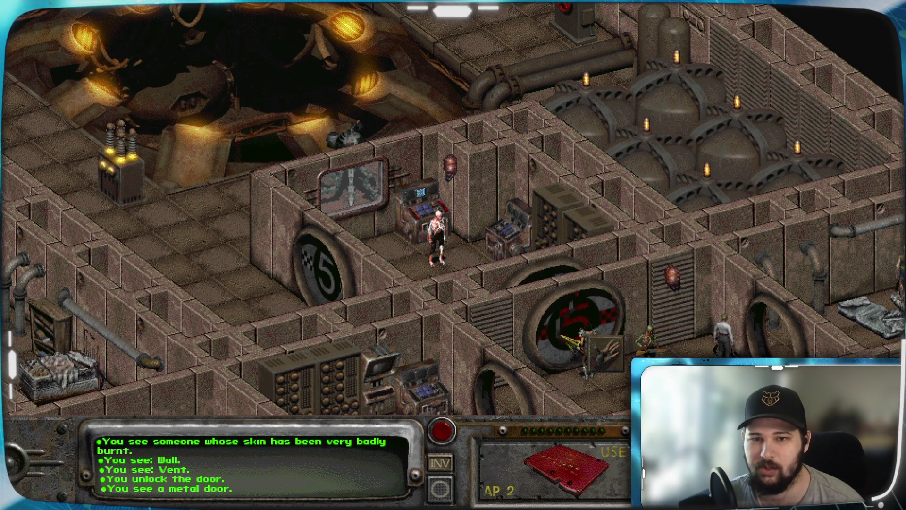
# Step into the doorway and examine Chitsa.
pyautogui.click(547, 397)
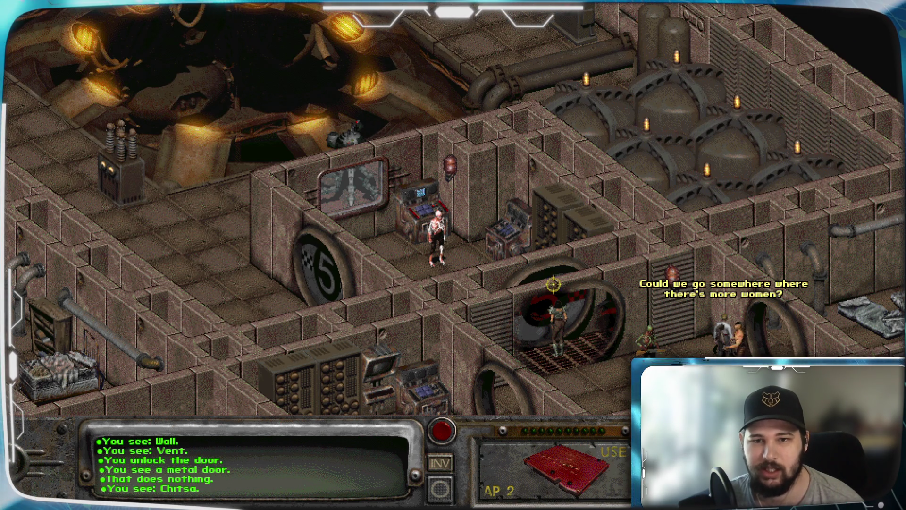
pyautogui.click(568, 307)
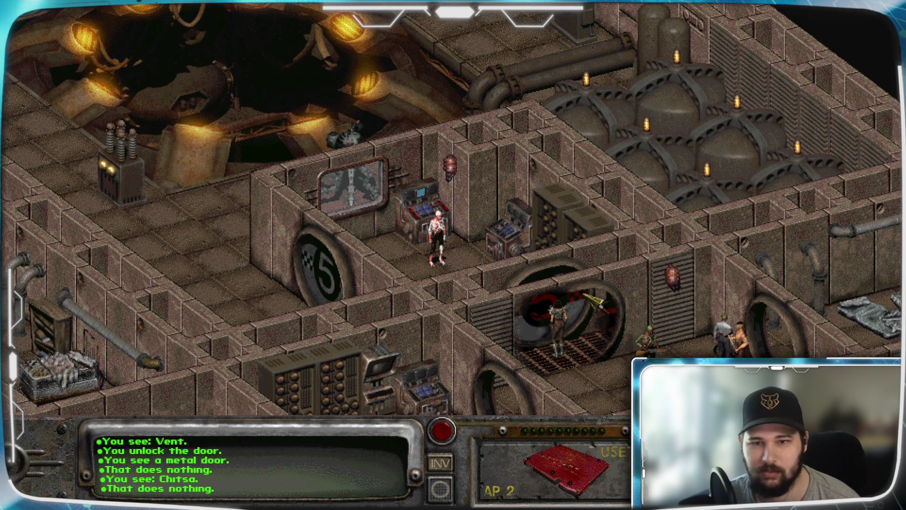
pyautogui.click(566, 314)
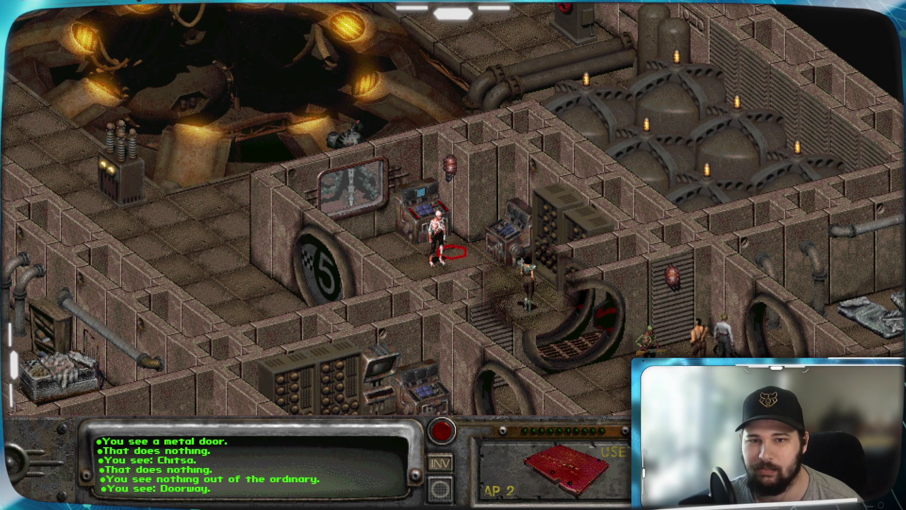
# Examine the wall computer, the monitor and the glowing ghoul.
pyautogui.click(509, 233)
pyautogui.click(466, 214)
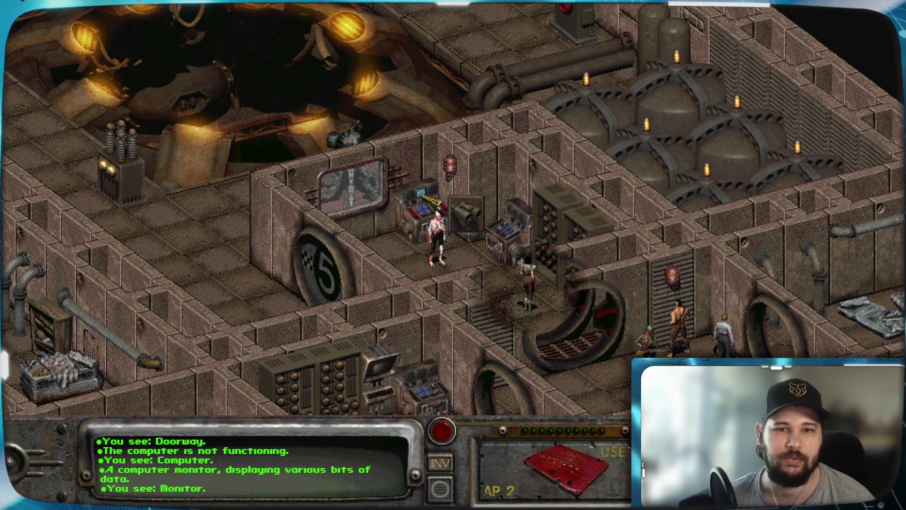
pyautogui.click(439, 236)
pyautogui.press('s')
pyautogui.press('Escape')
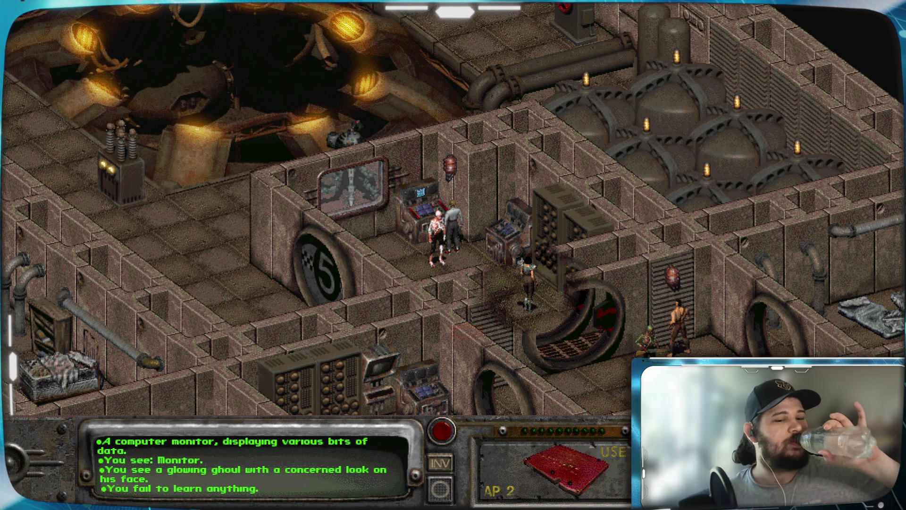
# Use the Science skill on the monitor, then start talking to Hank.
pyautogui.press('s')
pyautogui.click(718, 319)
pyautogui.click(416, 216)
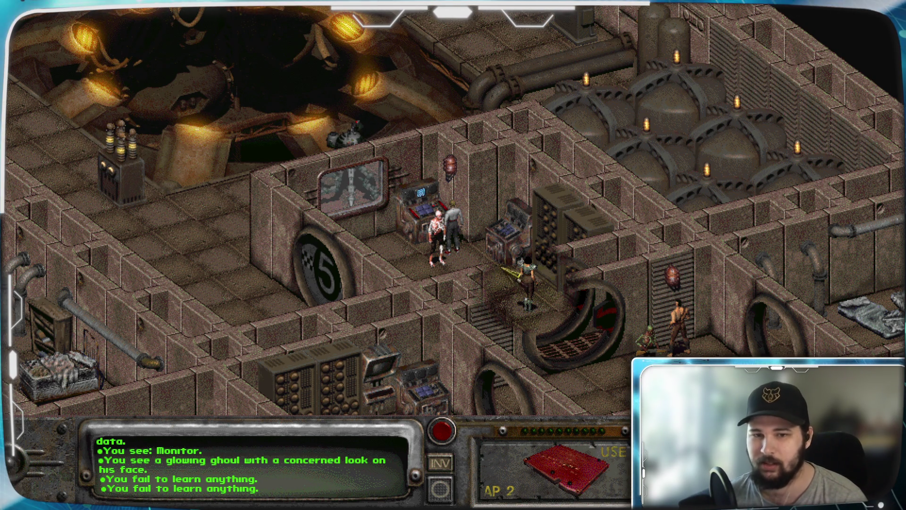
pyautogui.click(441, 234)
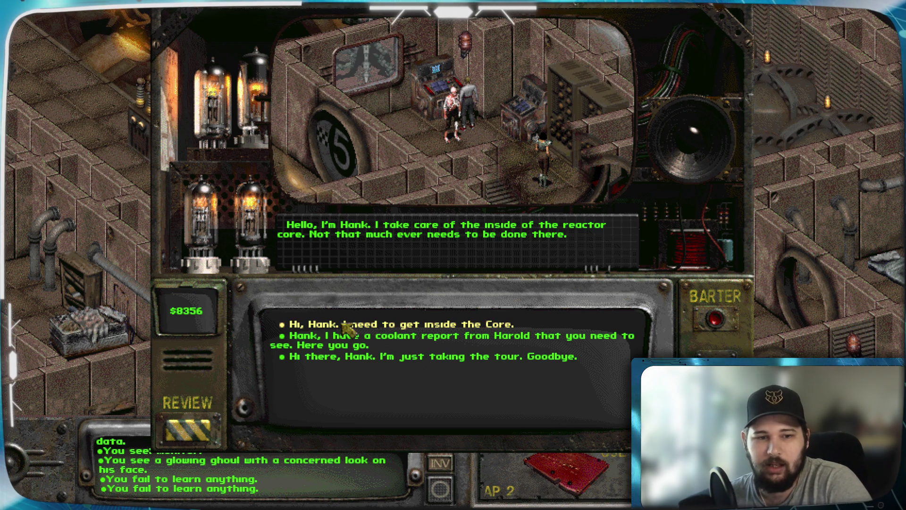
# Tell Hank 'I need to get inside the Core' and read his full reply.
pyautogui.click(347, 325)
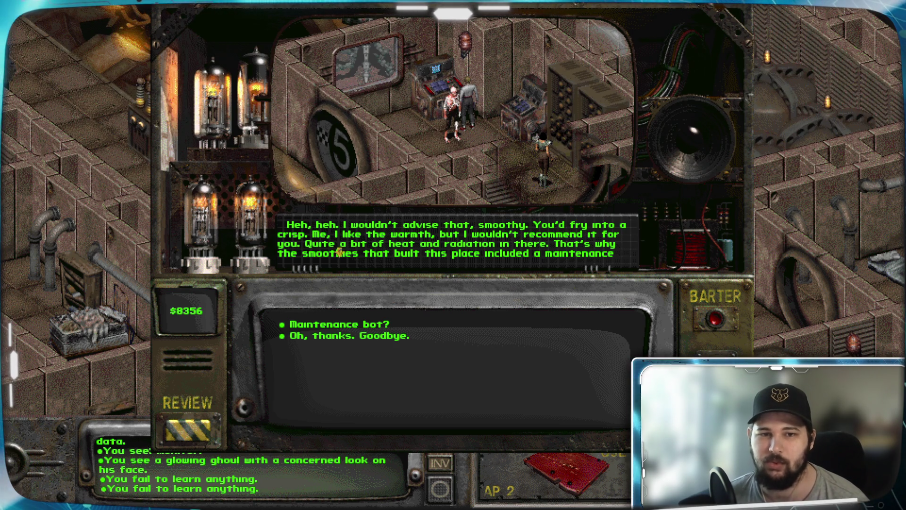
pyautogui.click(390, 251)
pyautogui.click(440, 230)
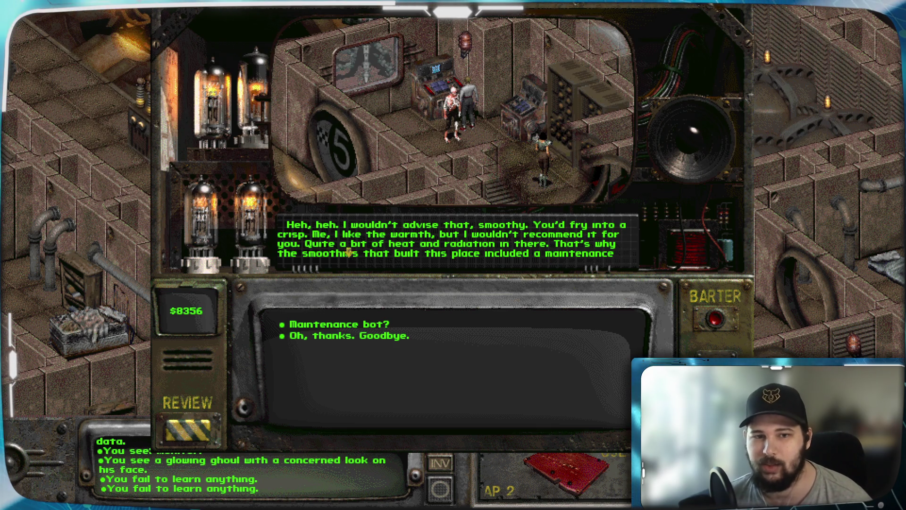
pyautogui.click(443, 249)
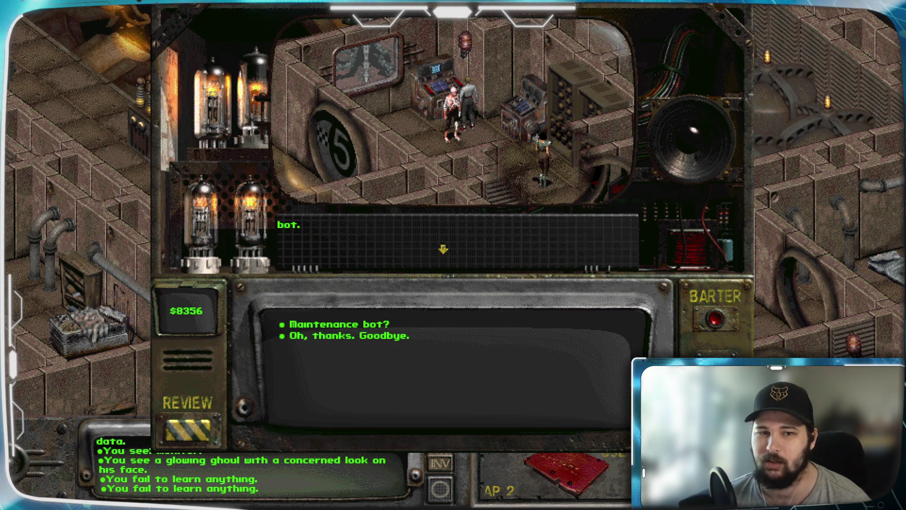
# Ask about the maintenance bot, answer 'That's perfect', read the reply, then say 'Thanks. Goodbye.'.
pyautogui.click(352, 323)
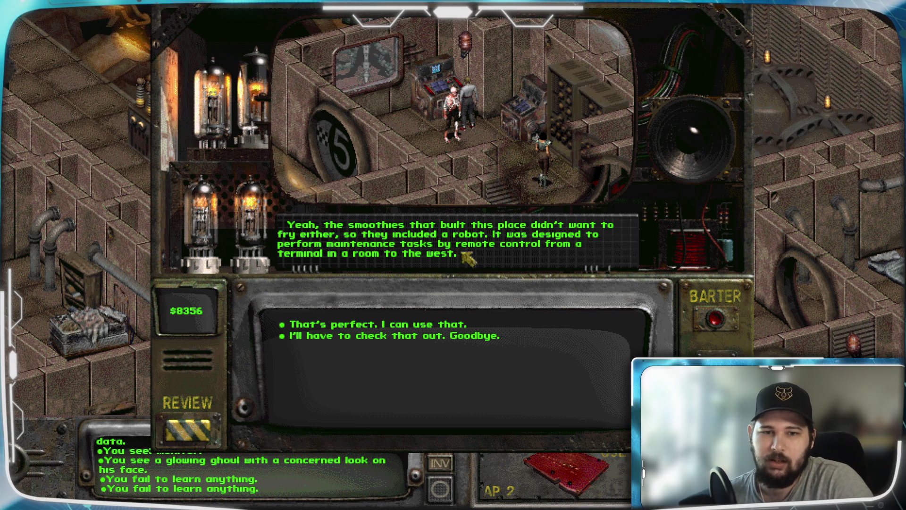
pyautogui.click(371, 324)
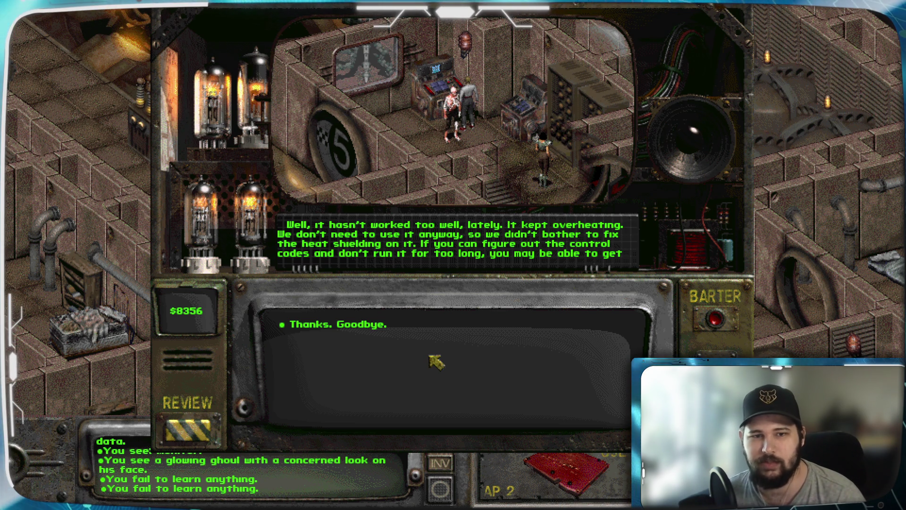
pyautogui.click(463, 234)
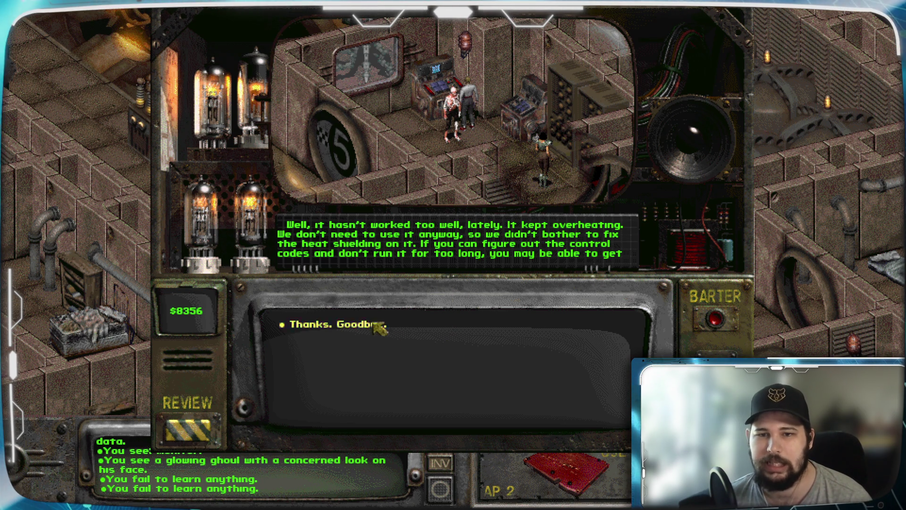
pyautogui.click(459, 242)
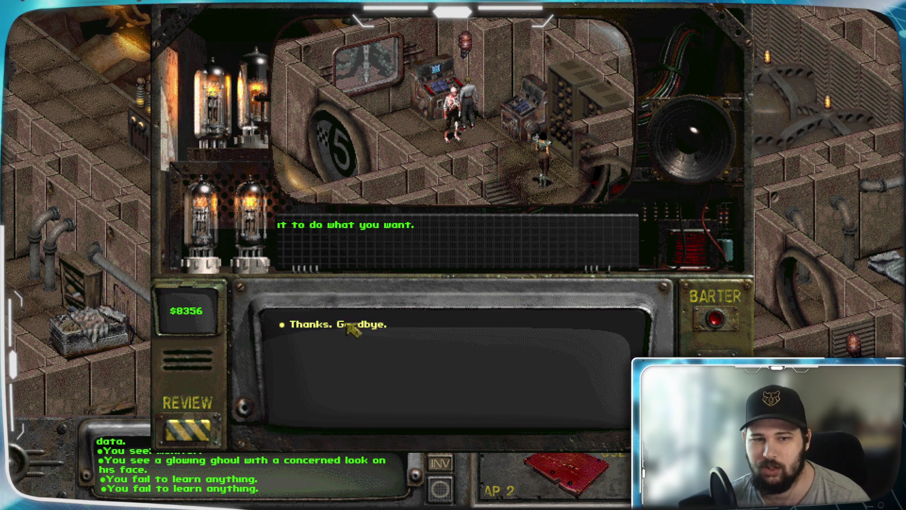
pyautogui.click(355, 323)
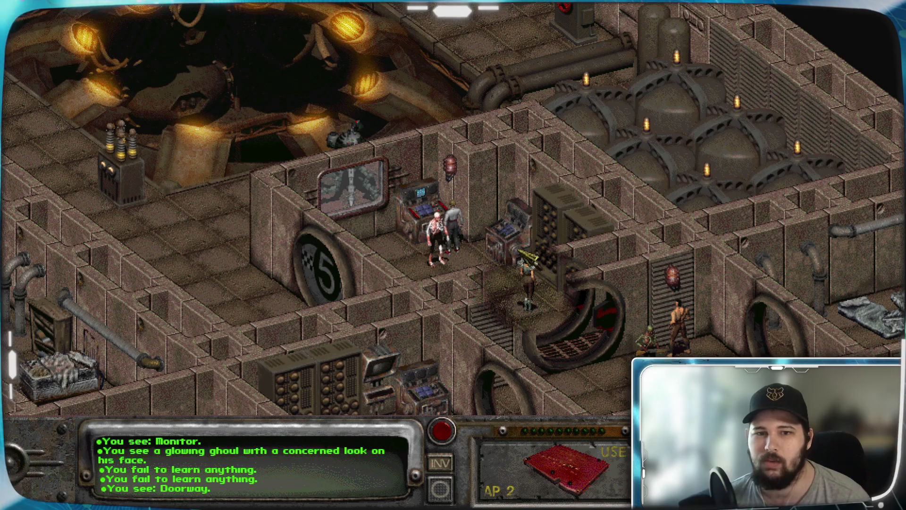
# Check what the Radiated condition means on the character sheet.
pyautogui.moveTo(10, 289)
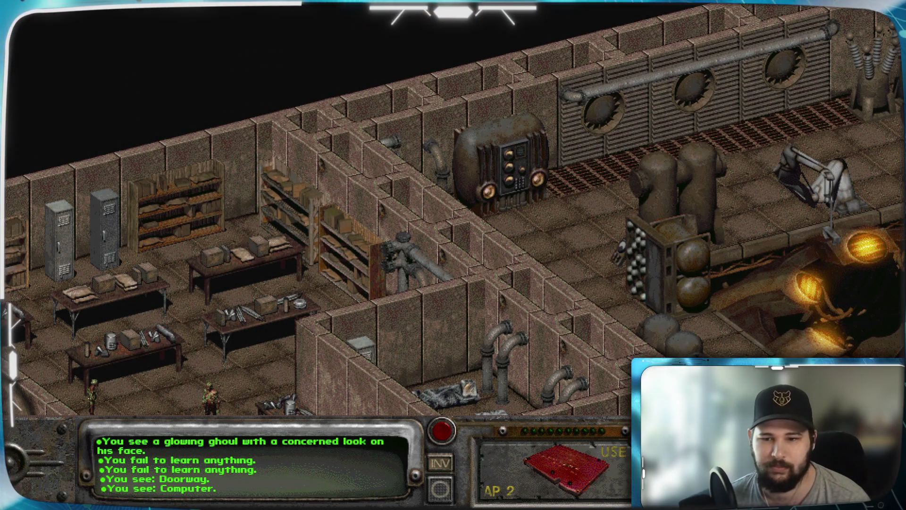
pyautogui.press('c')
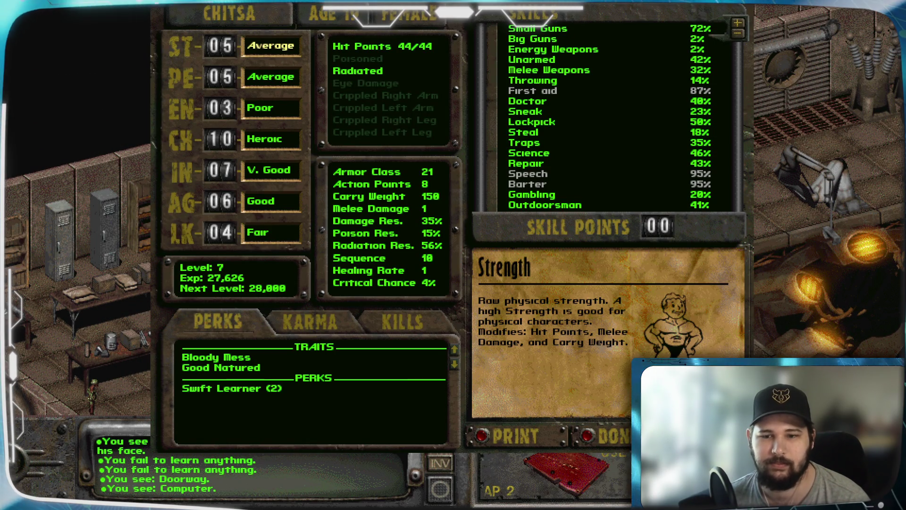
pyautogui.click(383, 73)
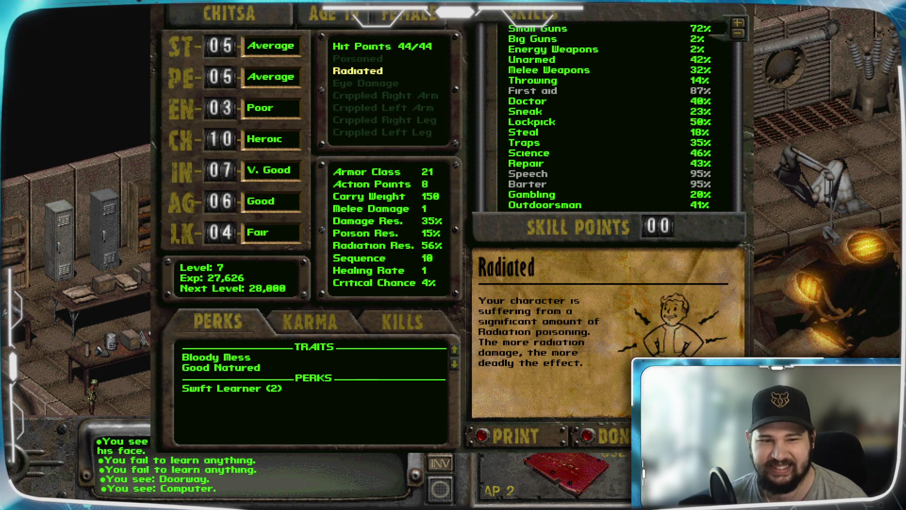
pyautogui.press('Escape')
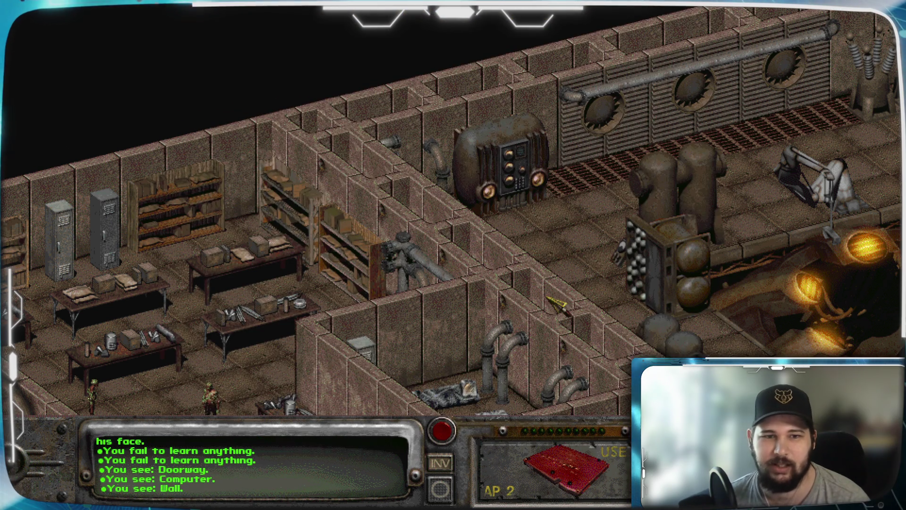
# Pan from the reactor pit west past the Poseidon Oil Supply Room and back.
pyautogui.press('Right')
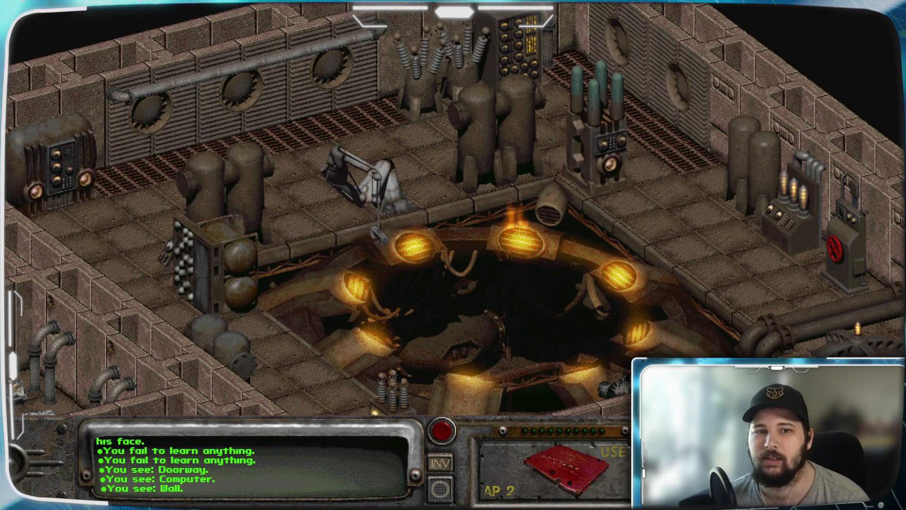
pyautogui.press('Down')
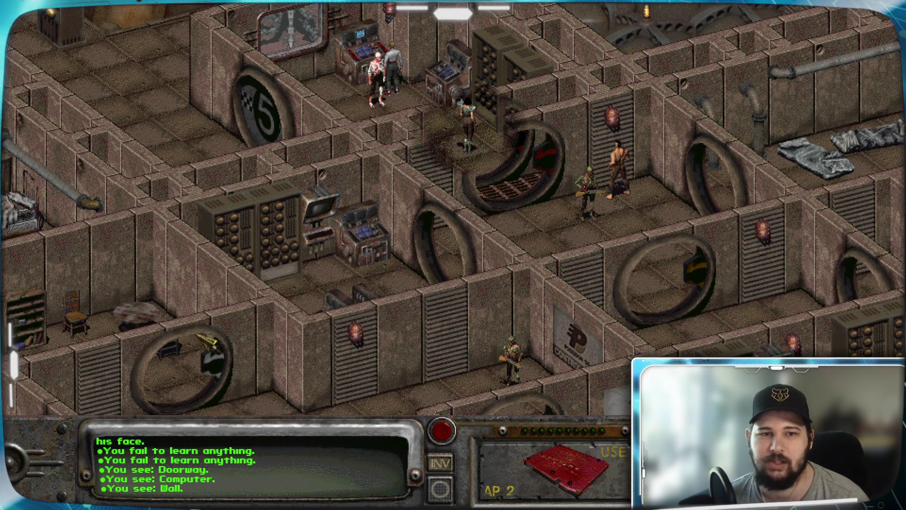
pyautogui.press('Left')
pyautogui.press('Up')
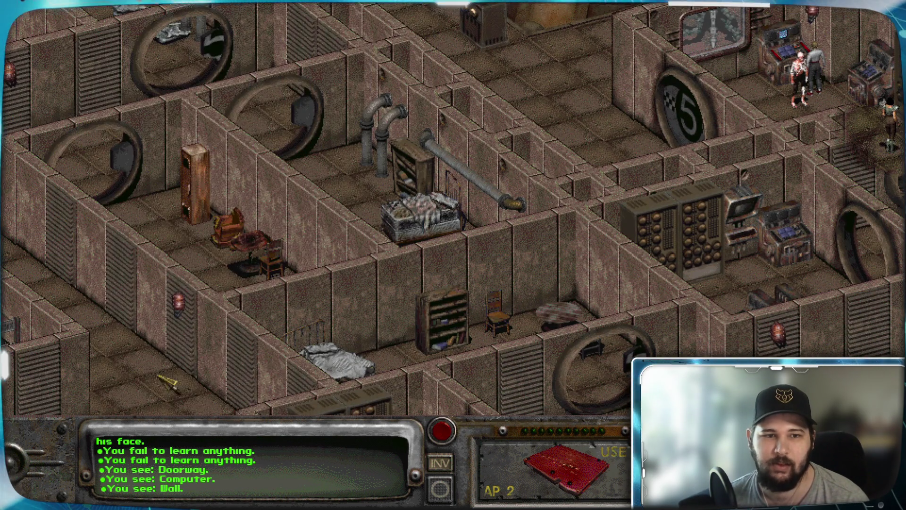
pyautogui.press('Left')
pyautogui.press('Up')
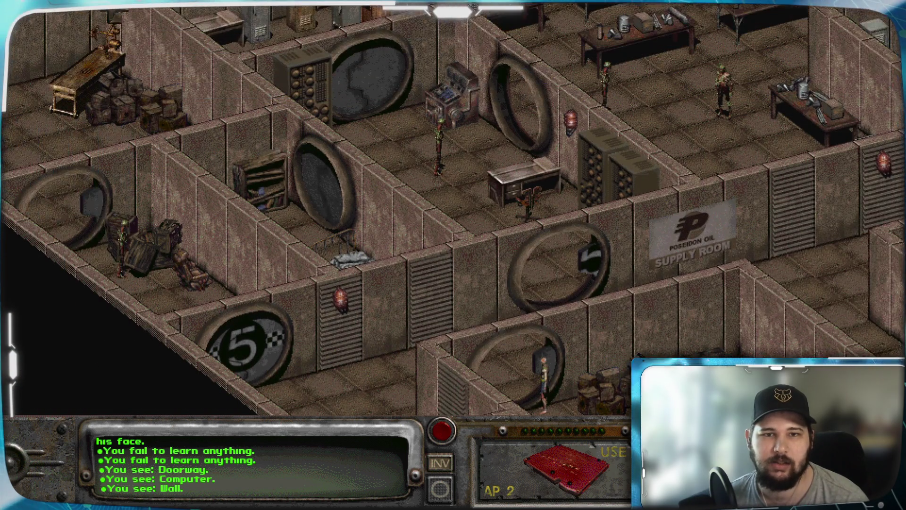
pyautogui.press('Up')
pyautogui.press('Down')
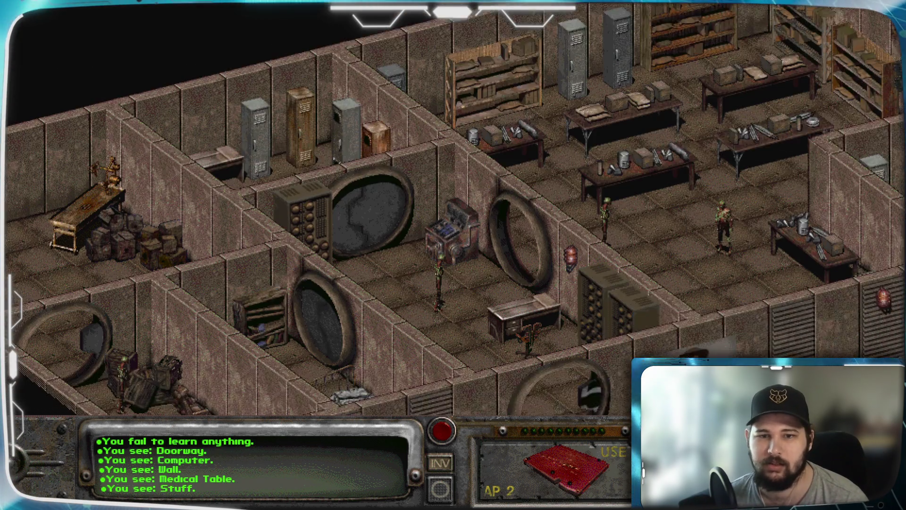
pyautogui.press('Right')
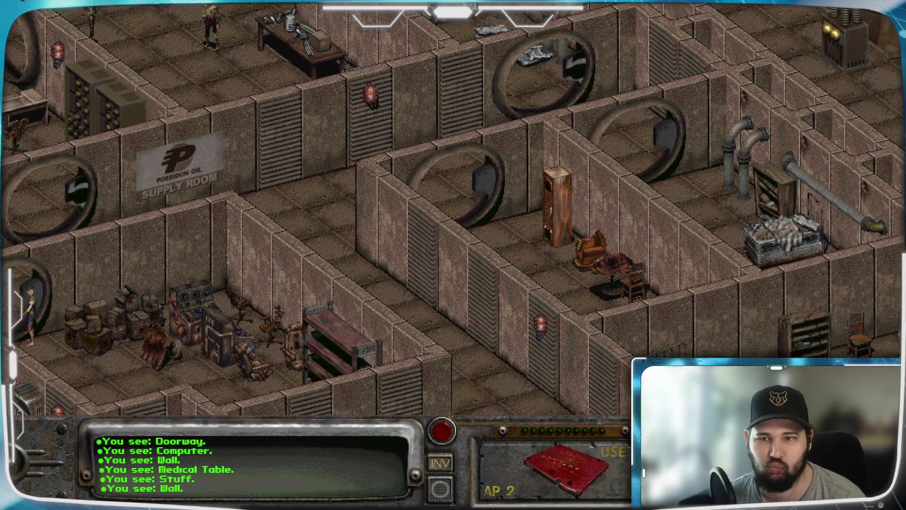
pyautogui.press('Right')
pyautogui.press('Up')
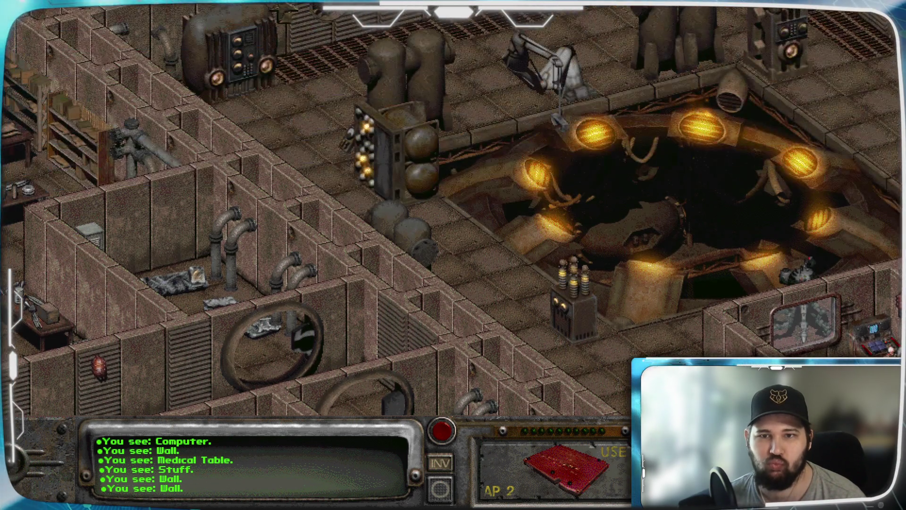
pyautogui.press('Left')
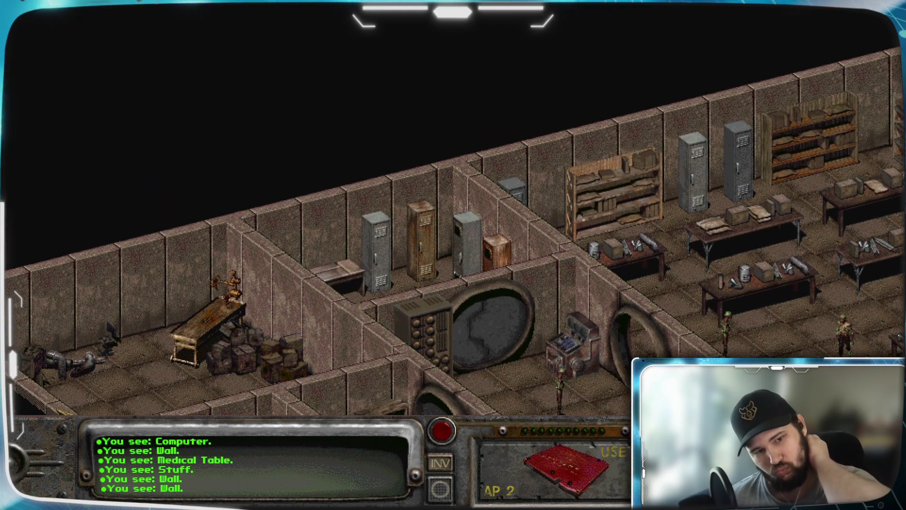
# Pan east and north back over the reactor pit, then bring up the options menu.
pyautogui.moveTo(281, 493)
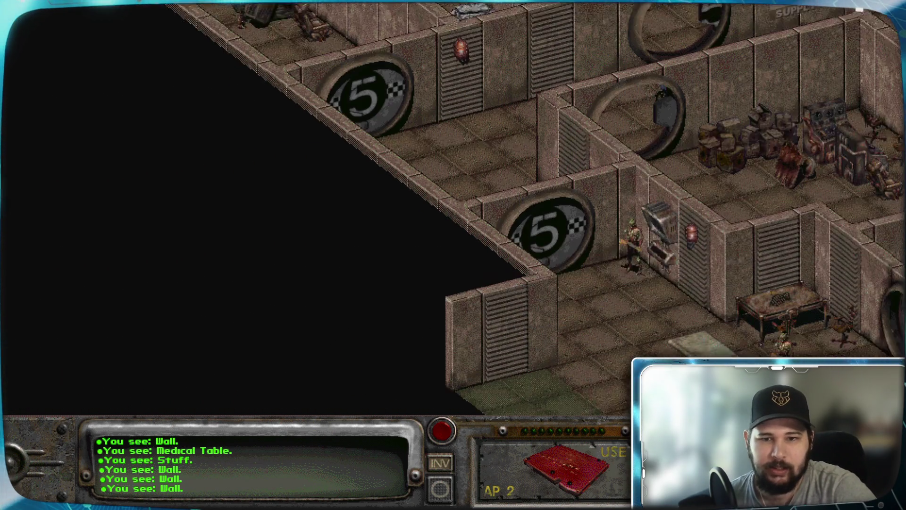
pyautogui.press('Right')
pyautogui.press('Down')
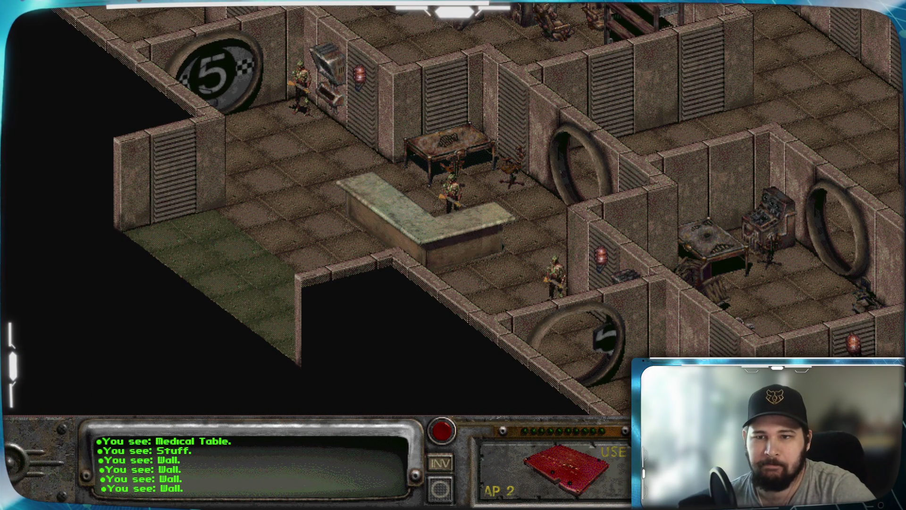
pyautogui.press('Right')
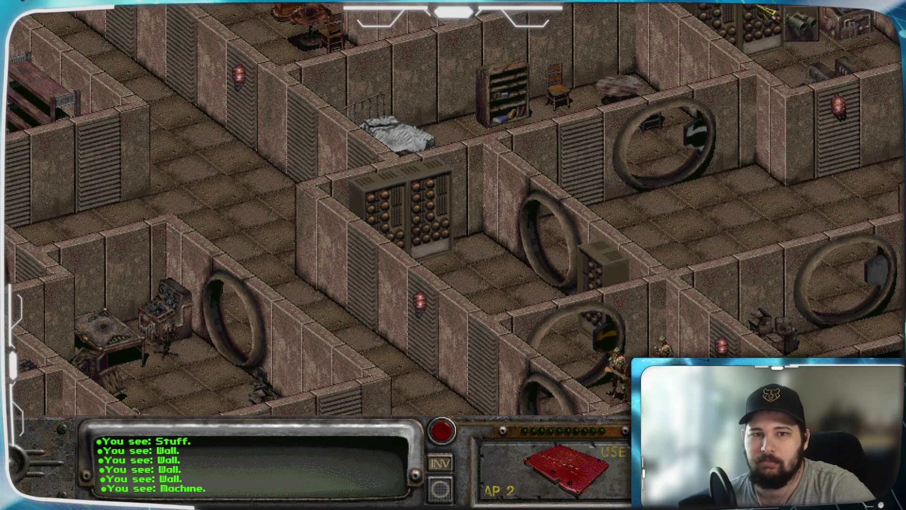
pyautogui.press('Up')
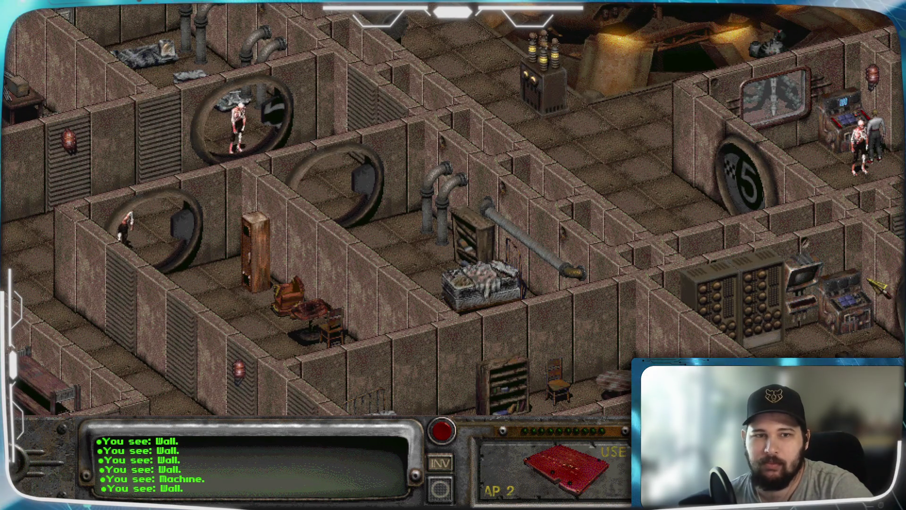
pyautogui.moveTo(17, 48)
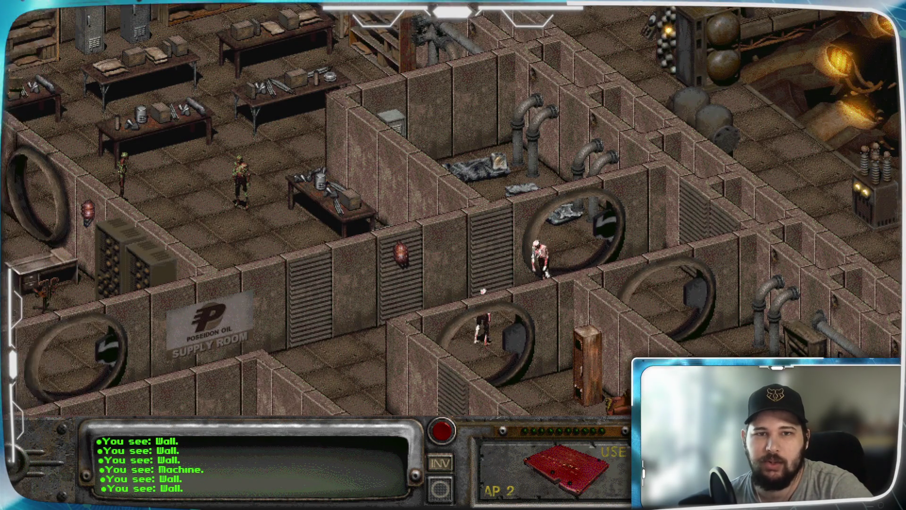
pyautogui.press('Up')
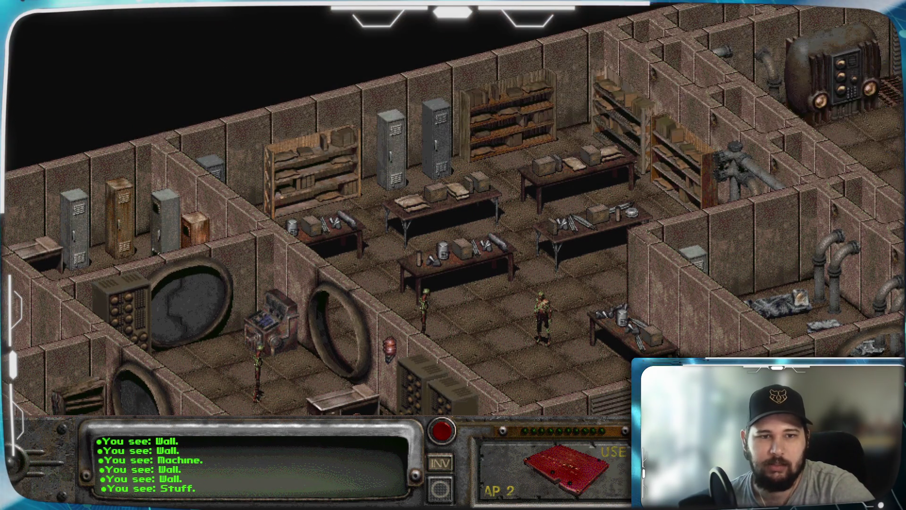
pyautogui.press('Right')
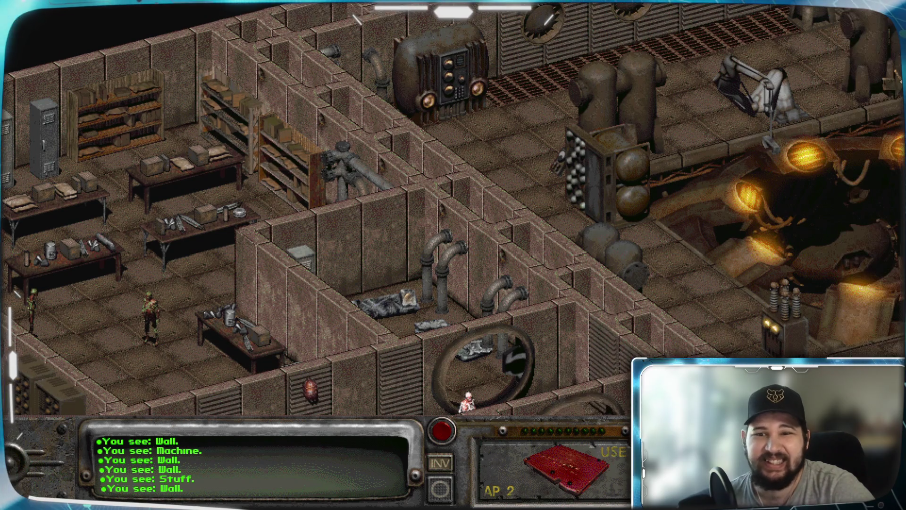
pyautogui.press('Right')
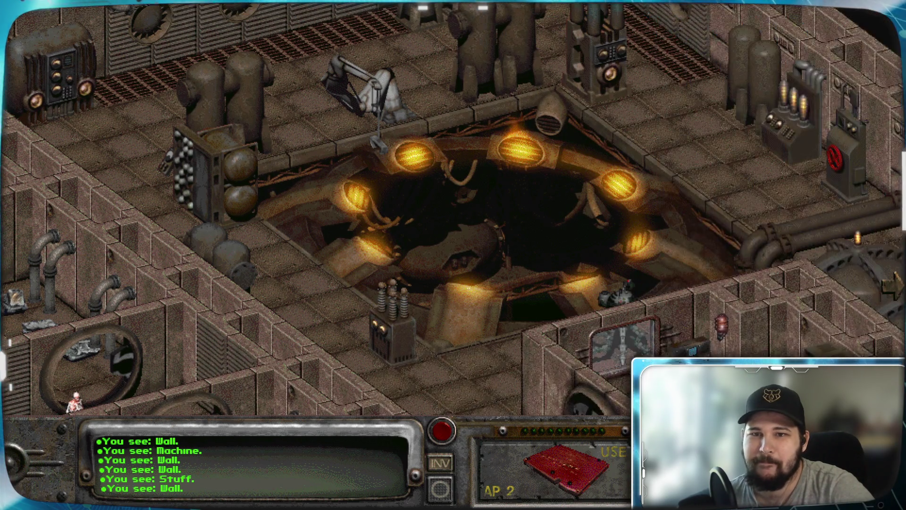
pyautogui.press('Up')
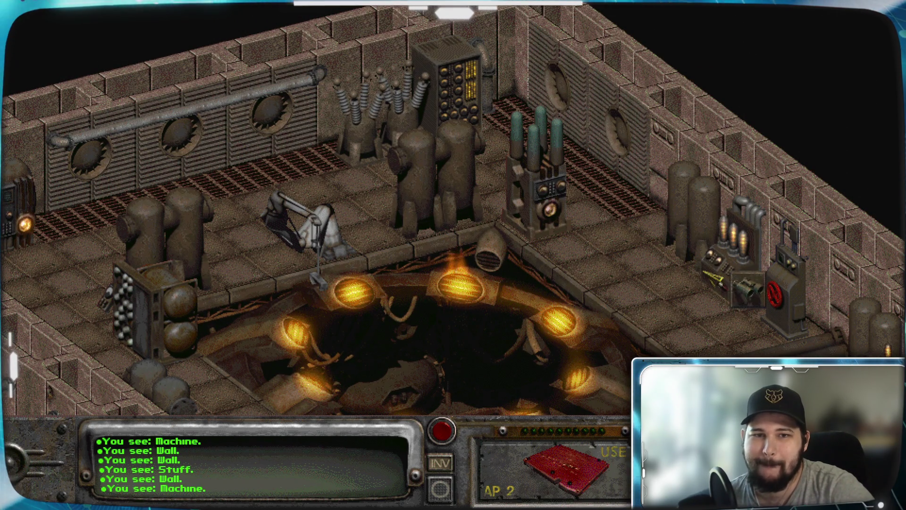
pyautogui.press('Down')
pyautogui.press('Down')
pyautogui.press('Down')
pyautogui.press('Down')
pyautogui.press('Down')
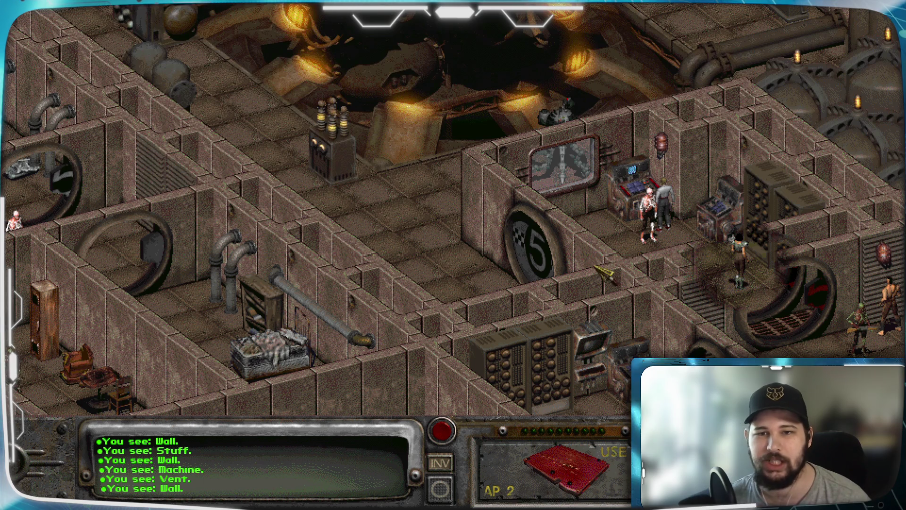
pyautogui.press('Escape')
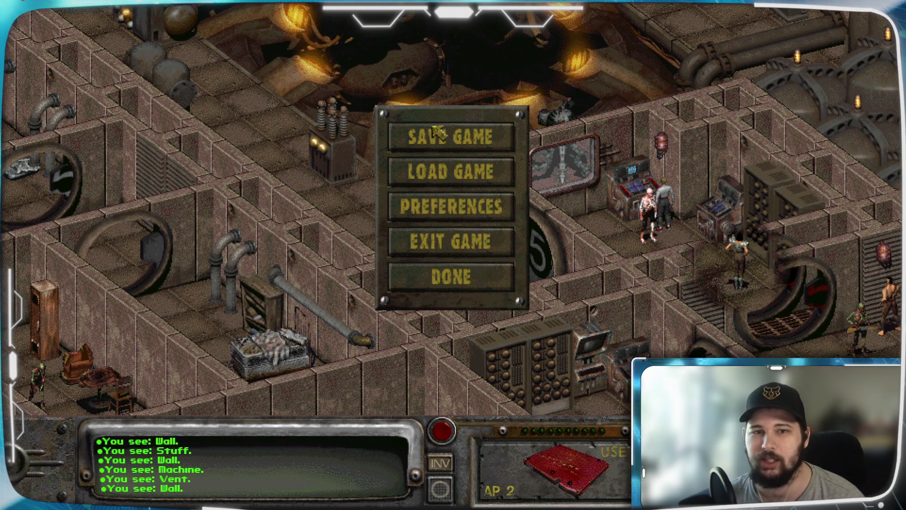
# Overwrite save slot 01 with a new description mentioning the Reactor.
pyautogui.click(438, 140)
pyautogui.click(273, 93)
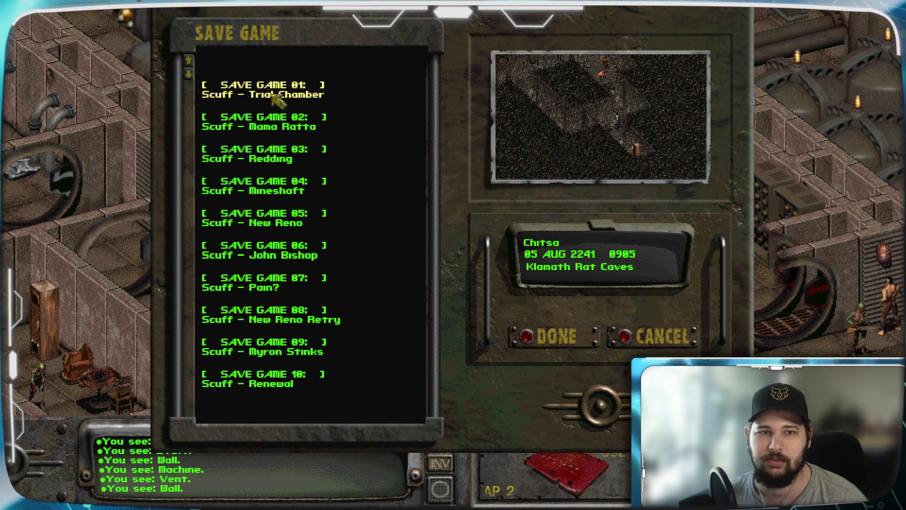
pyautogui.click(534, 338)
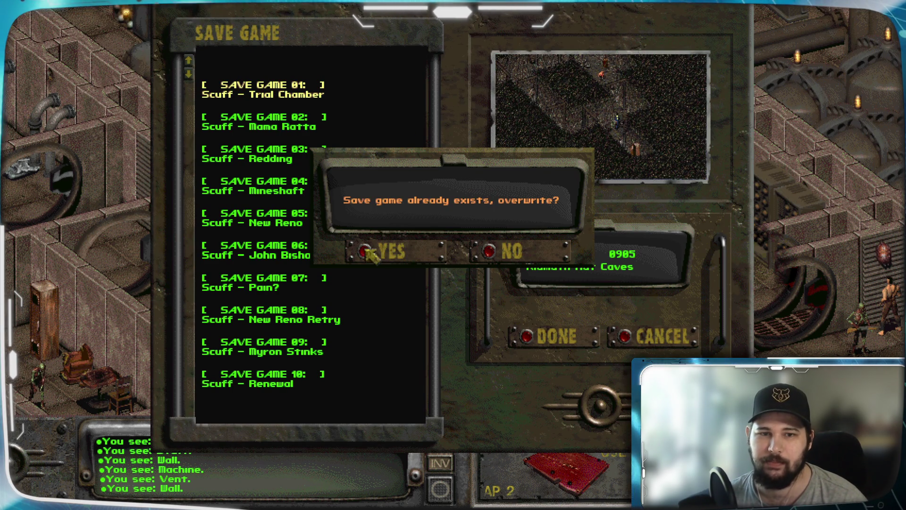
pyautogui.click(366, 248)
pyautogui.press('BackSpace')
pyautogui.write('Scuff - Reactor')
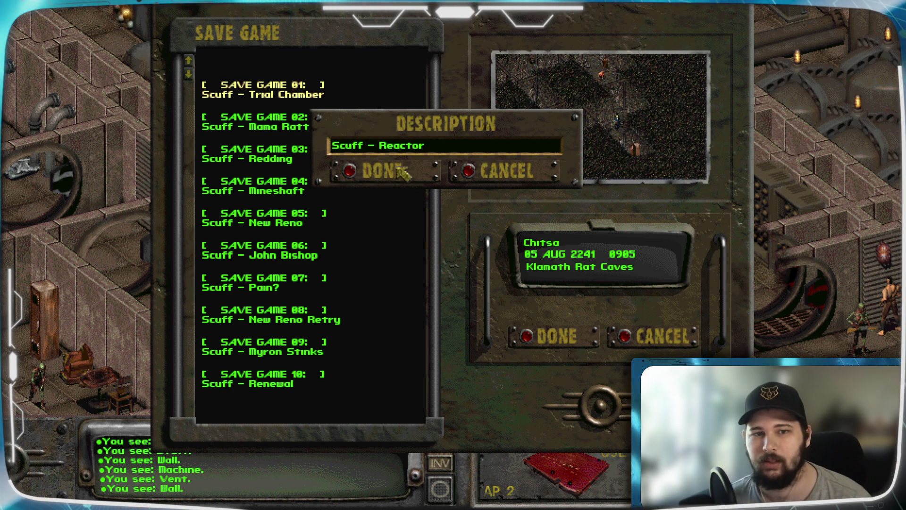
pyautogui.click(357, 169)
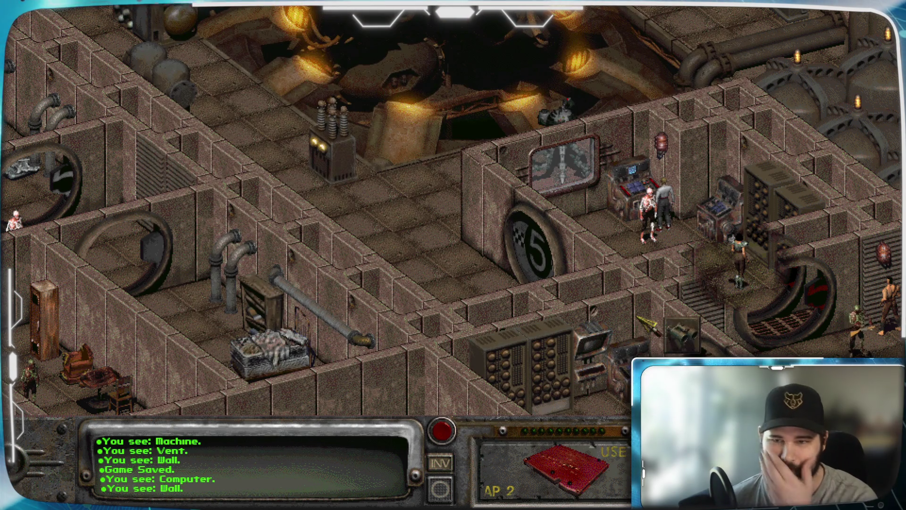
# Walk to the computer beside the ghoul and log on to the RMA&ACT station 3 terminal.
pyautogui.press('Right')
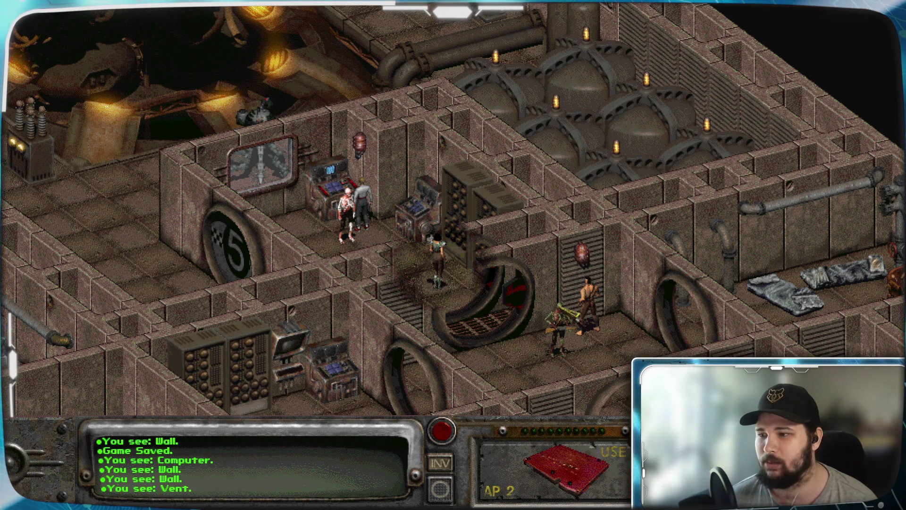
pyautogui.click(325, 191)
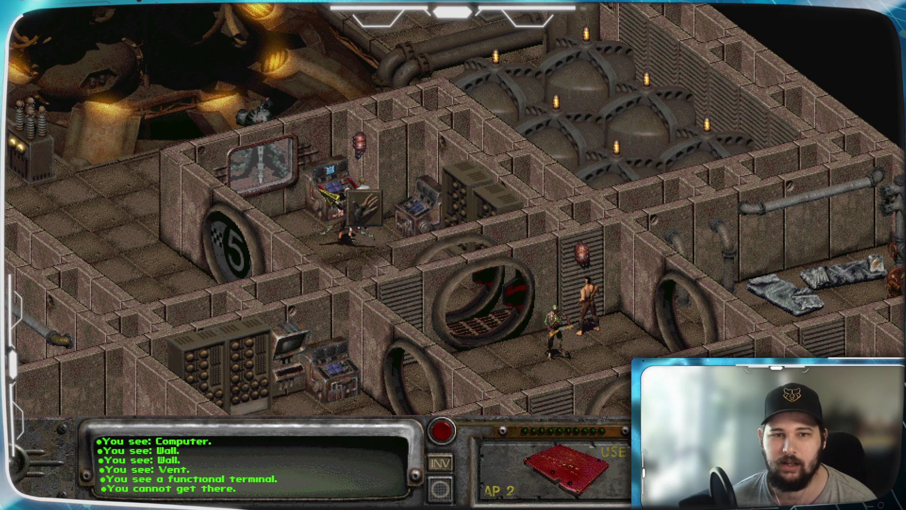
pyautogui.click(383, 274)
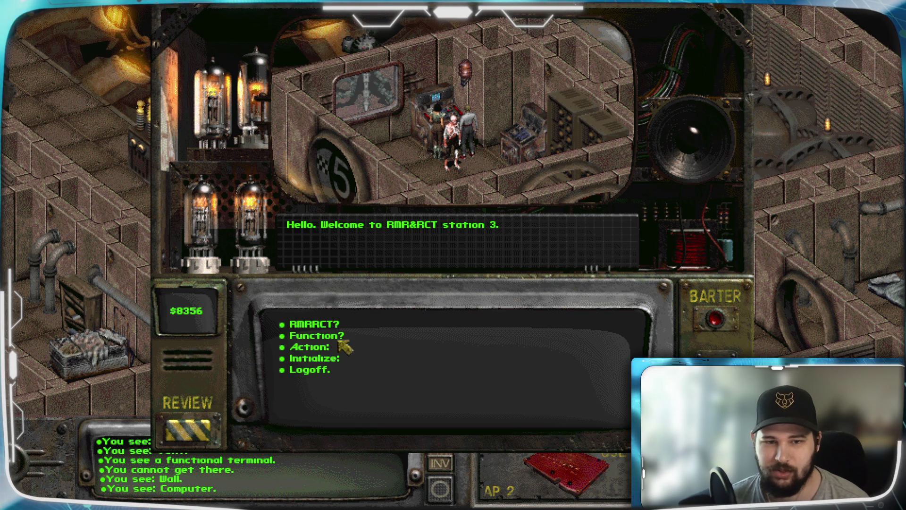
# Ask the terminal its function and about the robot to reach the access codes.
pyautogui.click(333, 336)
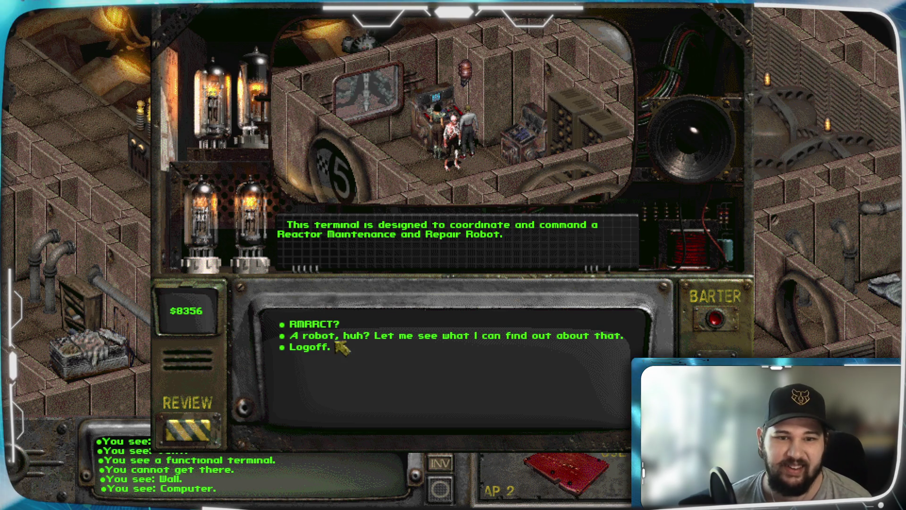
pyautogui.click(424, 337)
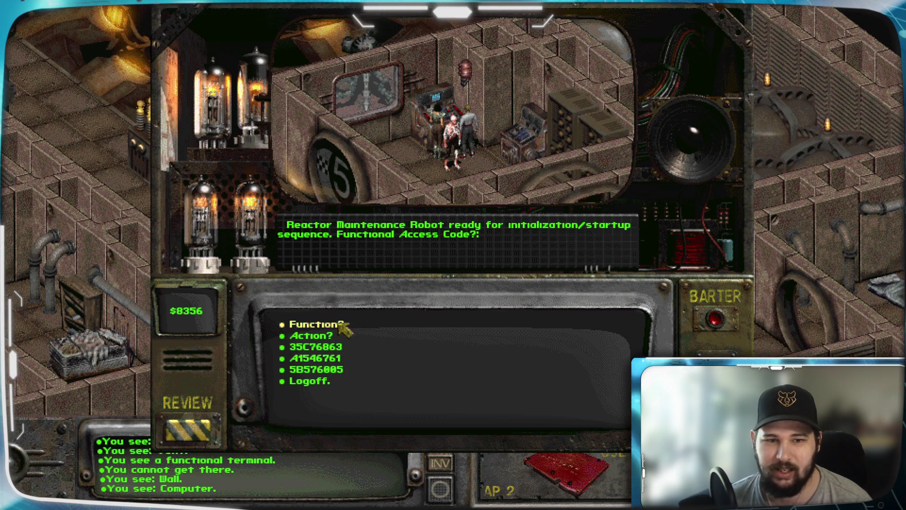
pyautogui.click(323, 337)
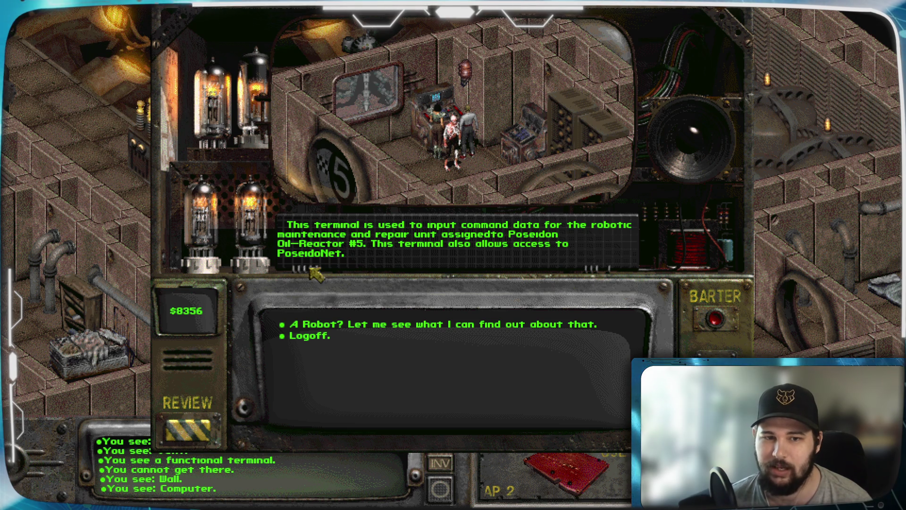
pyautogui.click(355, 326)
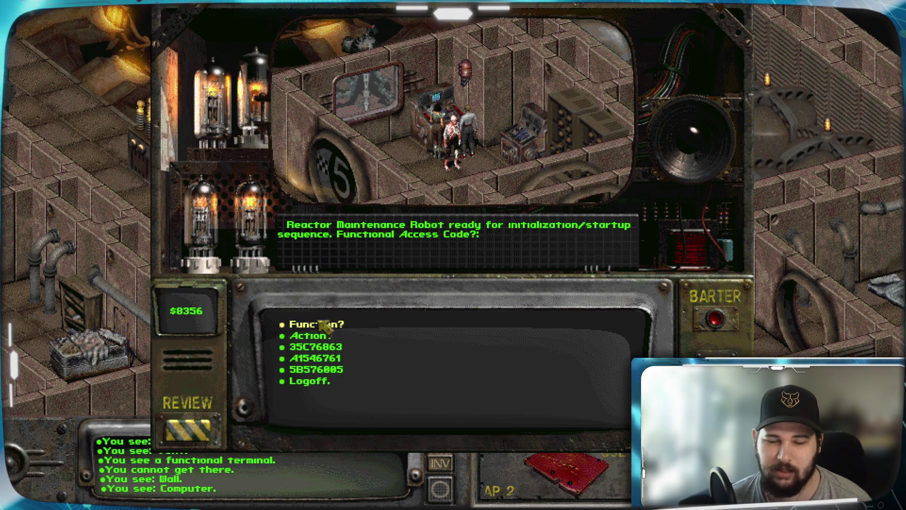
# Get the Tertiary Functional Access Code accepted, leave the robot at Ready Status, and log off.
pyautogui.click(337, 353)
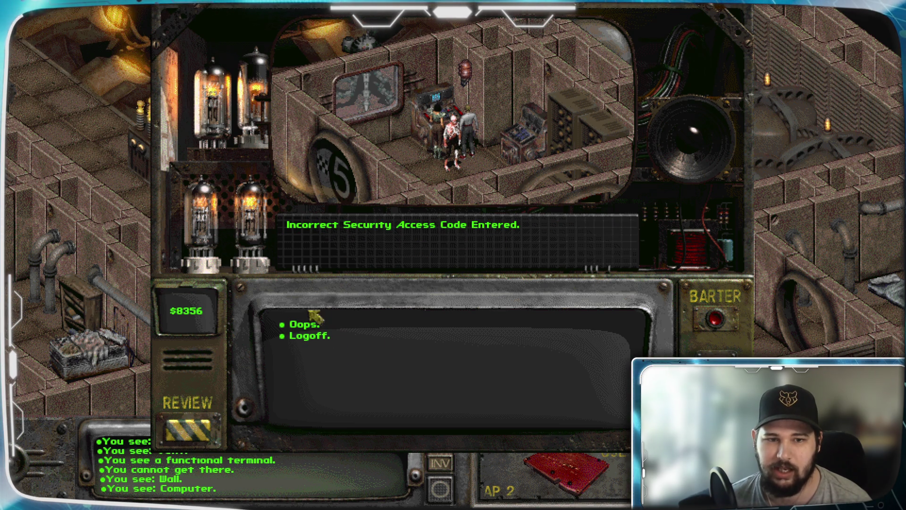
pyautogui.click(298, 324)
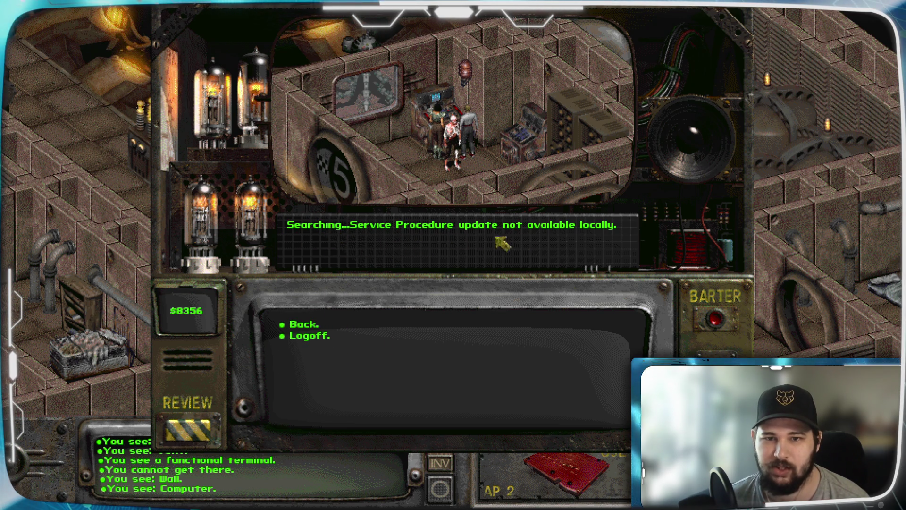
pyautogui.click(302, 327)
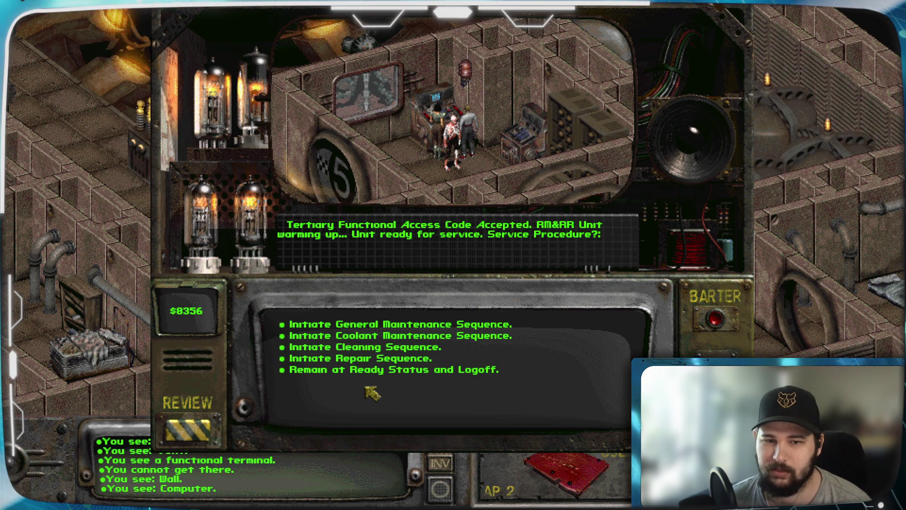
pyautogui.click(362, 371)
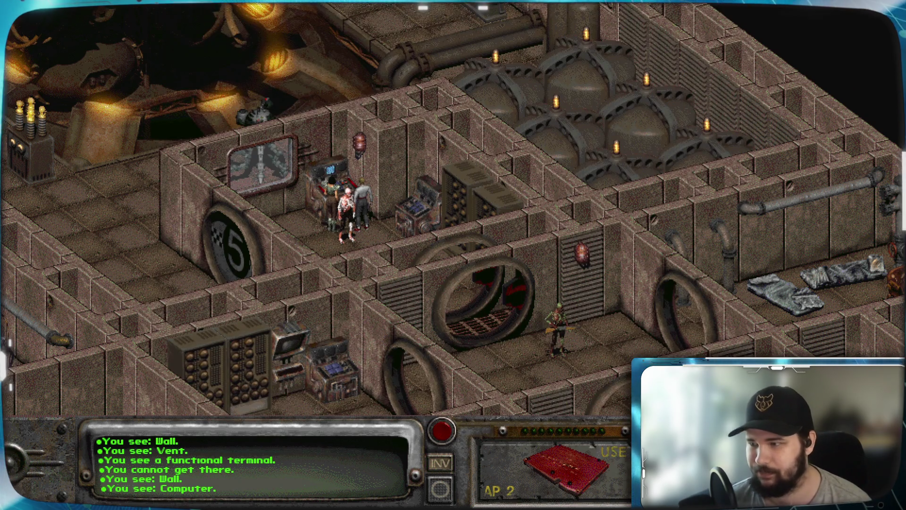
pyautogui.press('p')
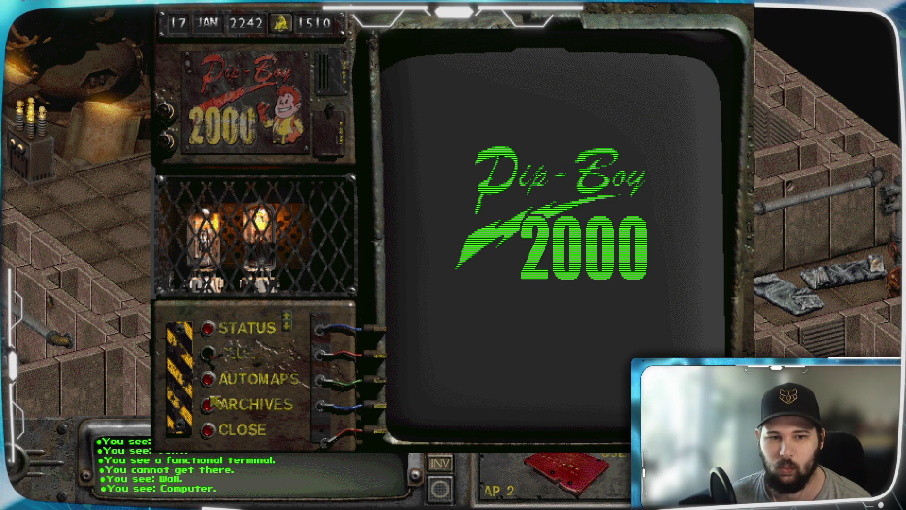
pyautogui.click(207, 328)
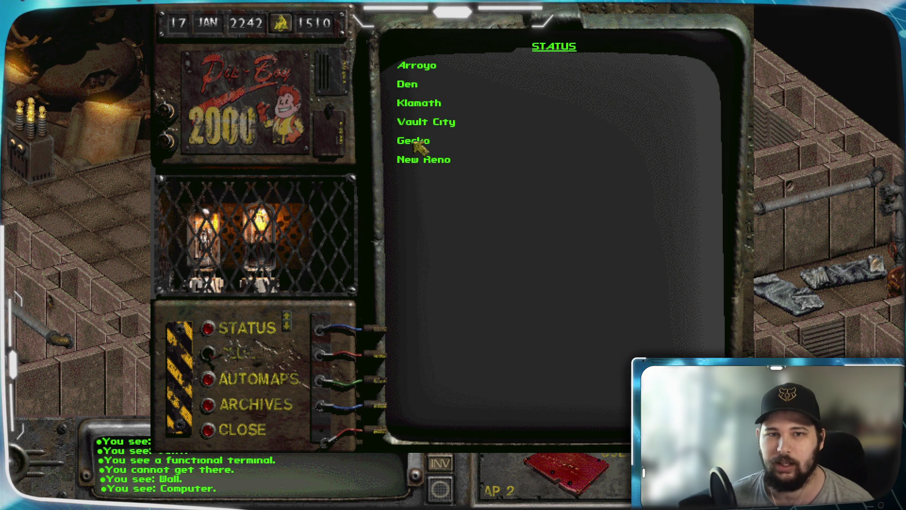
pyautogui.click(420, 141)
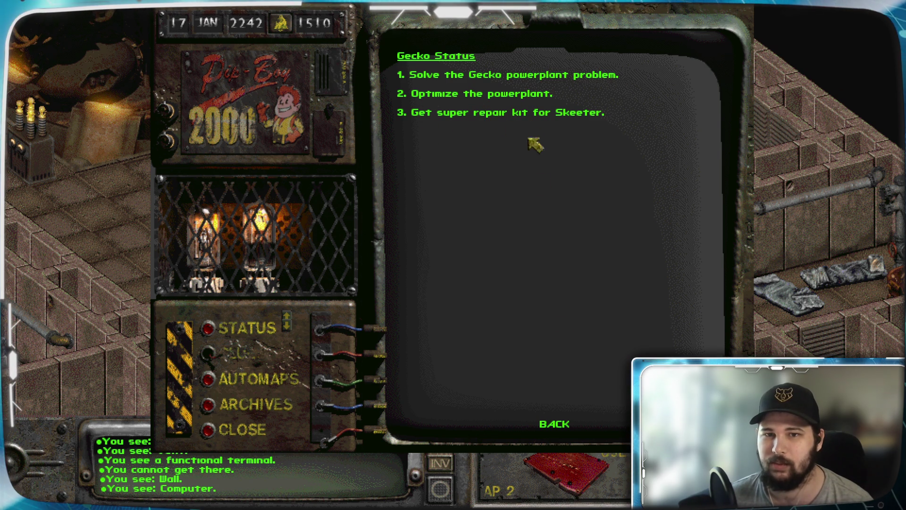
pyautogui.click(554, 423)
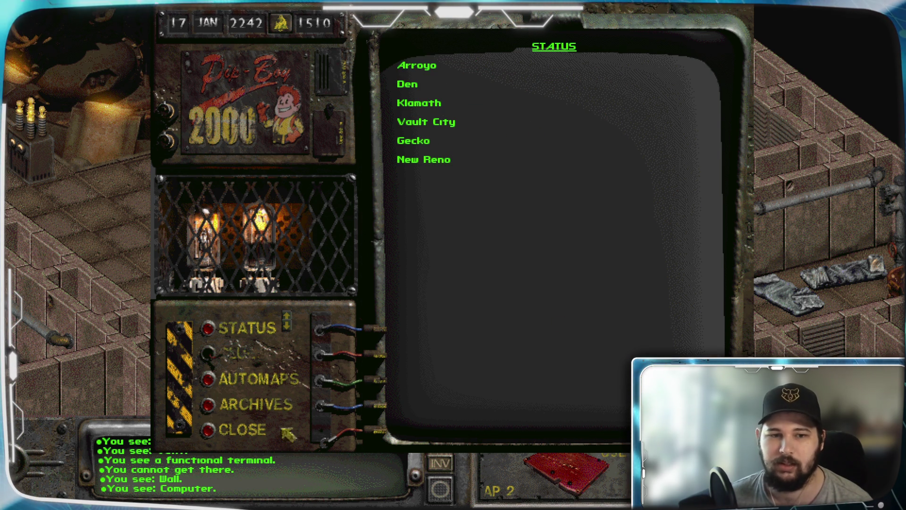
pyautogui.click(213, 430)
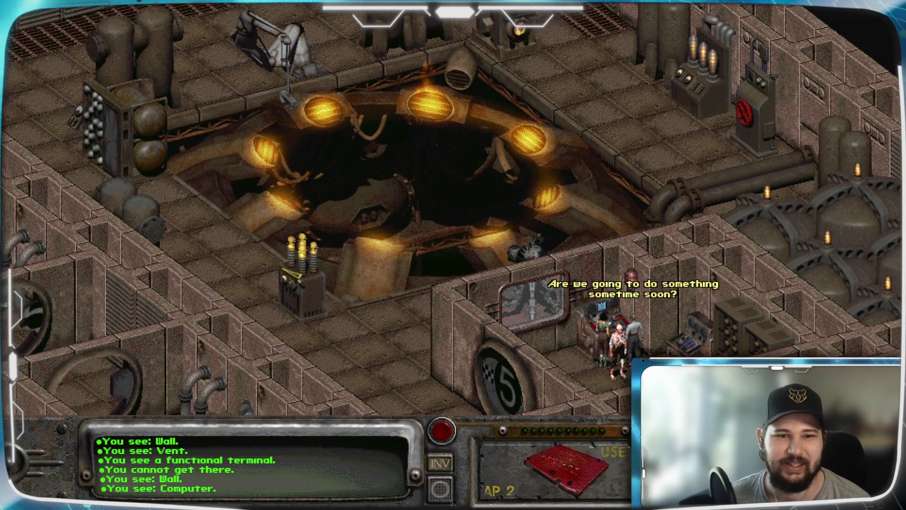
# Examine the Uranium-Rod Driver, Neptunium Impeller, Saturn-Class Capacitor and Jupiter Wave Compiler machines.
pyautogui.moveTo(303, 297)
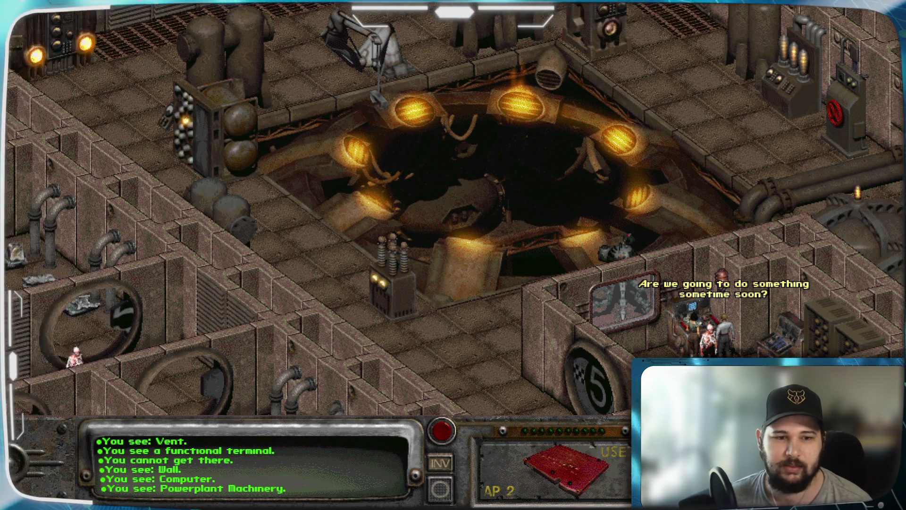
pyautogui.moveTo(3, 213)
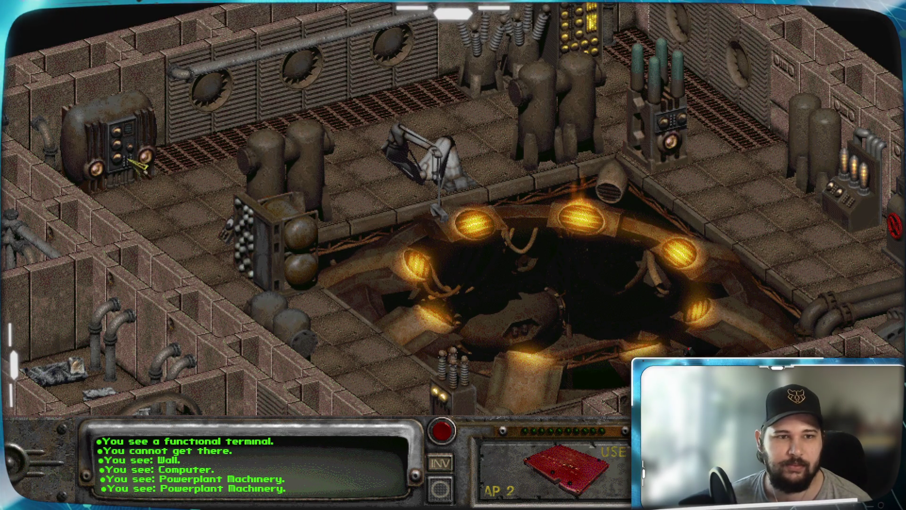
pyautogui.click(123, 153)
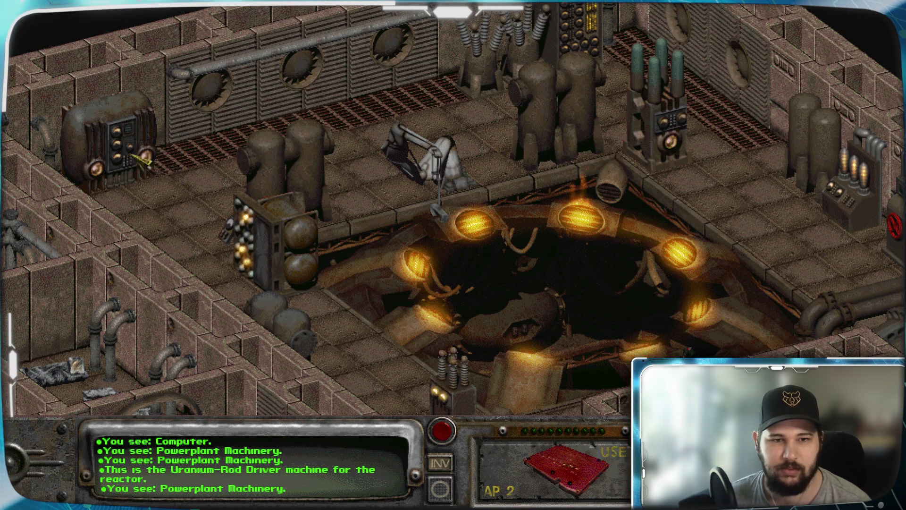
pyautogui.click(261, 239)
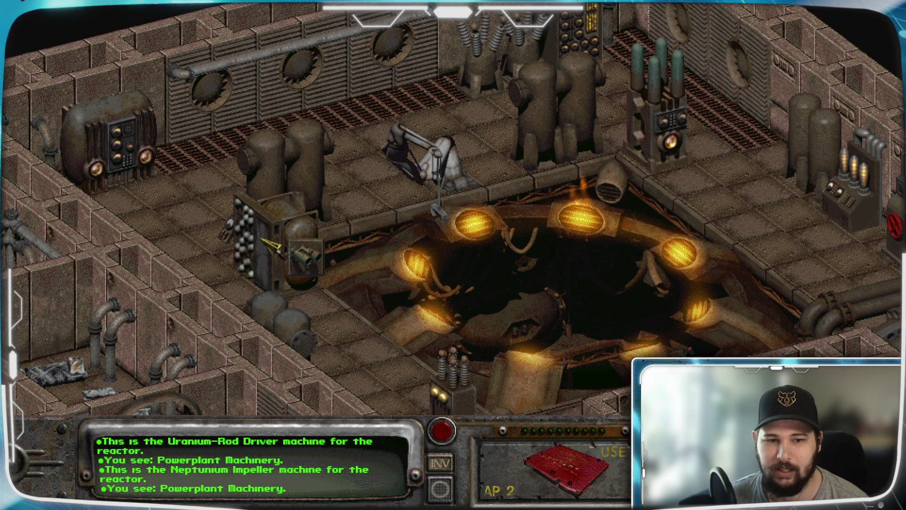
pyautogui.press('Up')
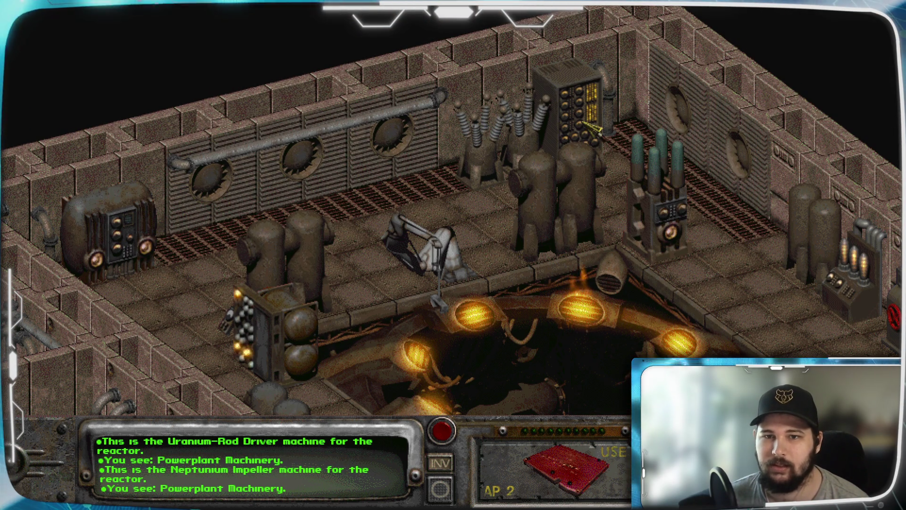
pyautogui.click(585, 124)
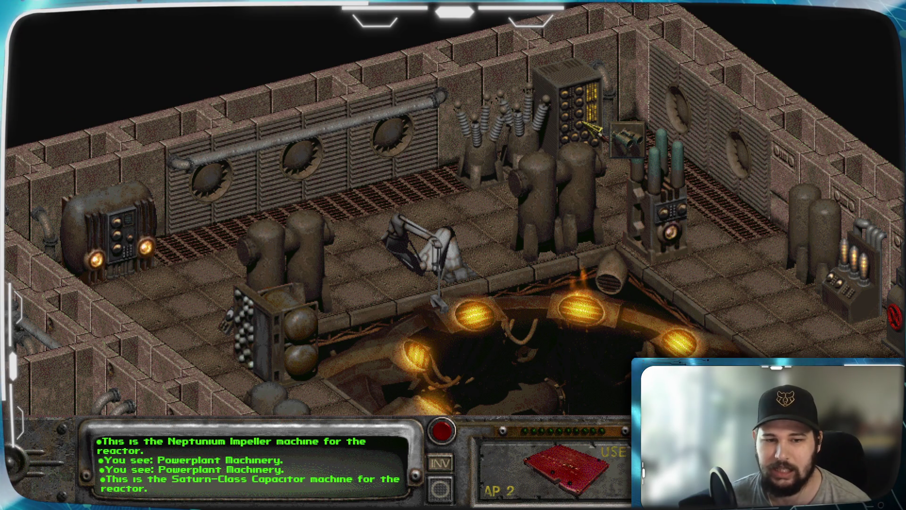
pyautogui.click(672, 235)
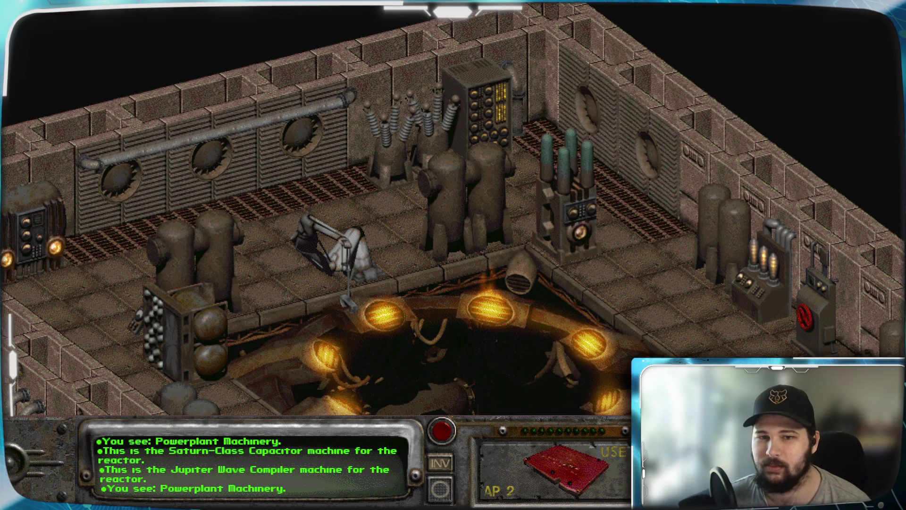
# Examine the misc. power plant equipment, coolant control panel, Plutonium-Gamma Shield and the pit robot.
pyautogui.press('Right')
pyautogui.click(806, 312)
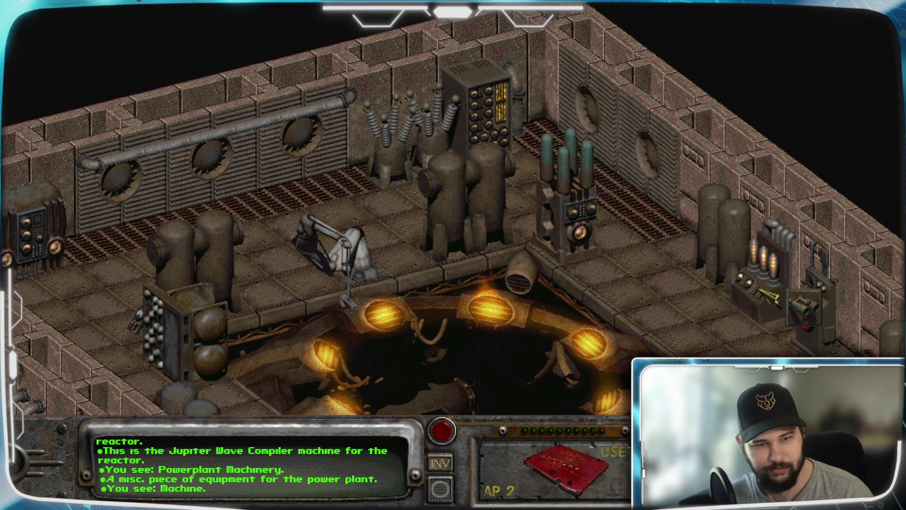
pyautogui.press('Down')
pyautogui.press('Right')
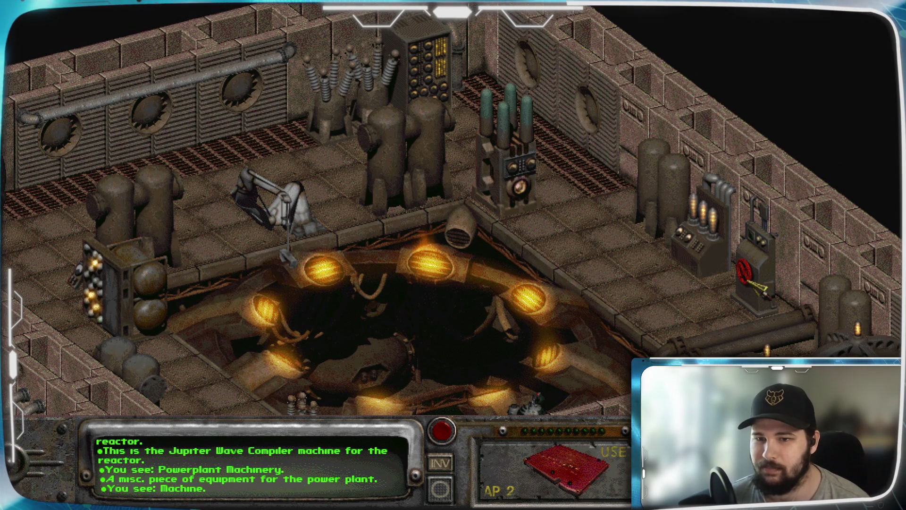
pyautogui.click(792, 298)
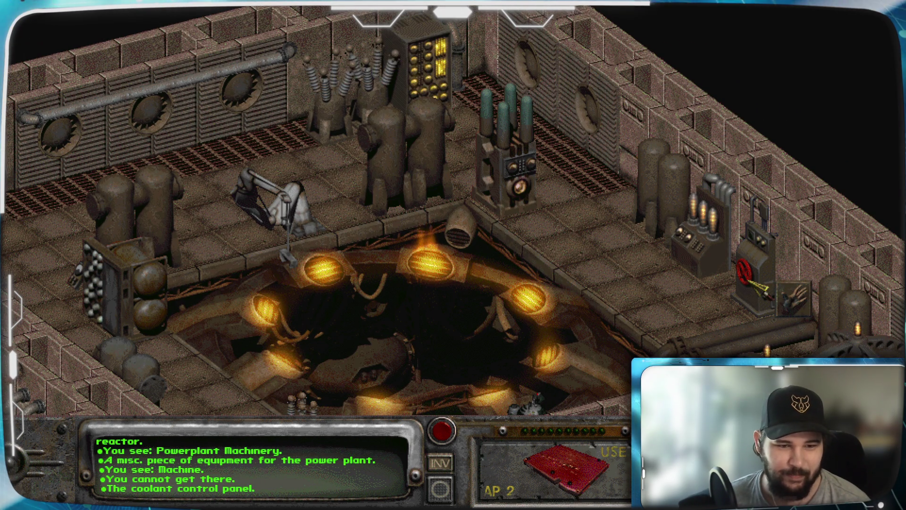
pyautogui.press('Down')
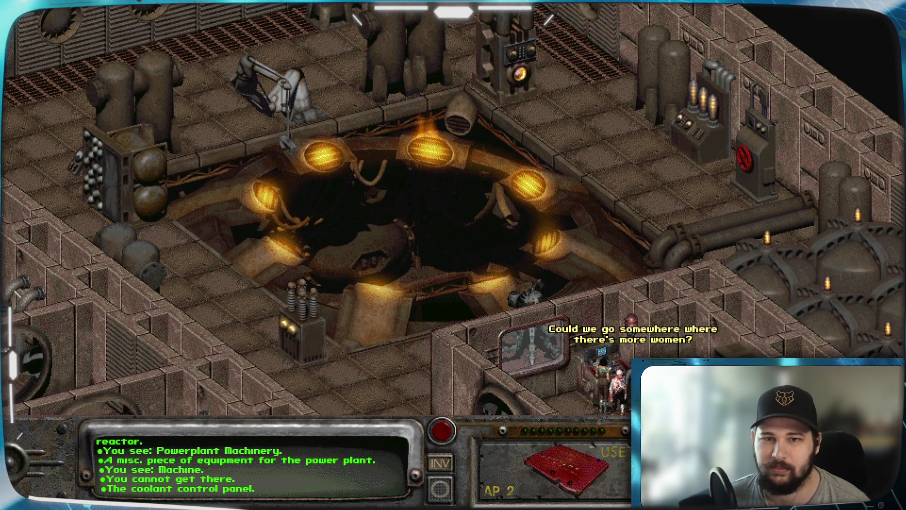
pyautogui.click(304, 344)
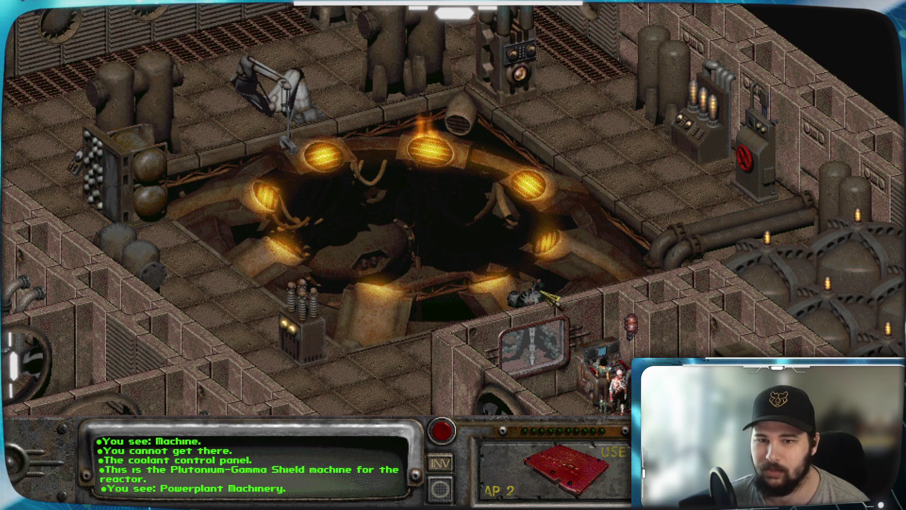
pyautogui.click(531, 296)
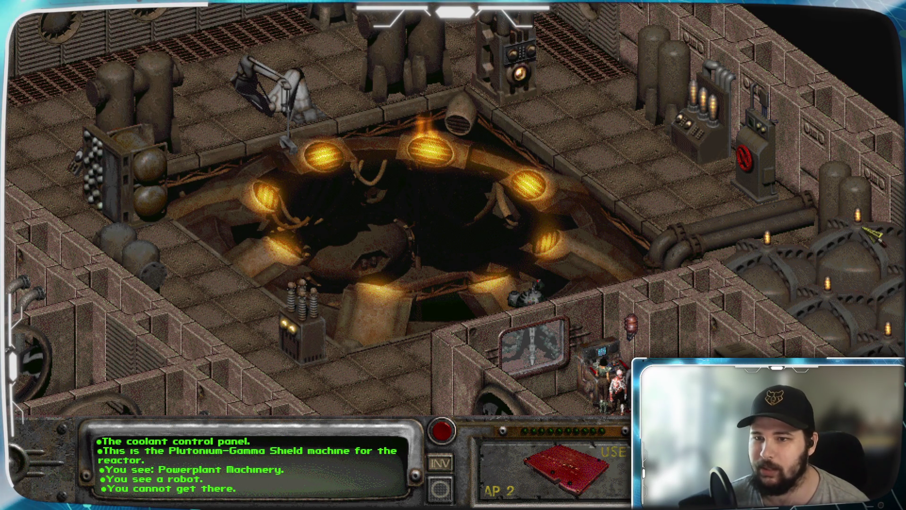
# Log in at the functional terminal to bring up the RM&RR service procedure options.
pyautogui.press('Left')
pyautogui.press('Up')
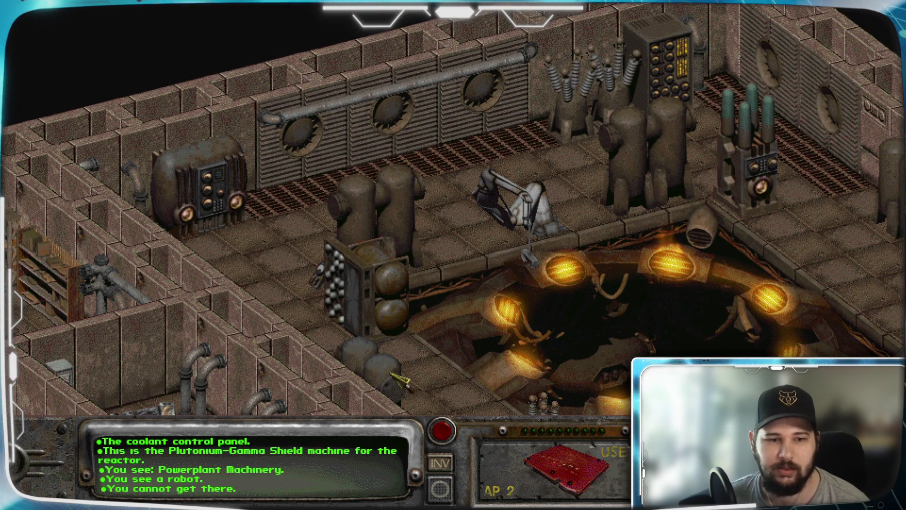
pyautogui.press('Down')
pyautogui.press('Right')
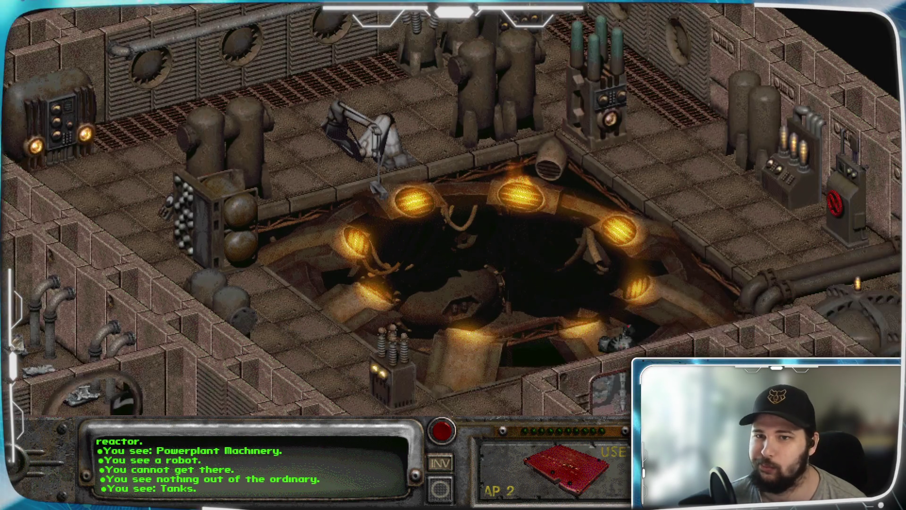
pyautogui.press('Up')
pyautogui.press('Left')
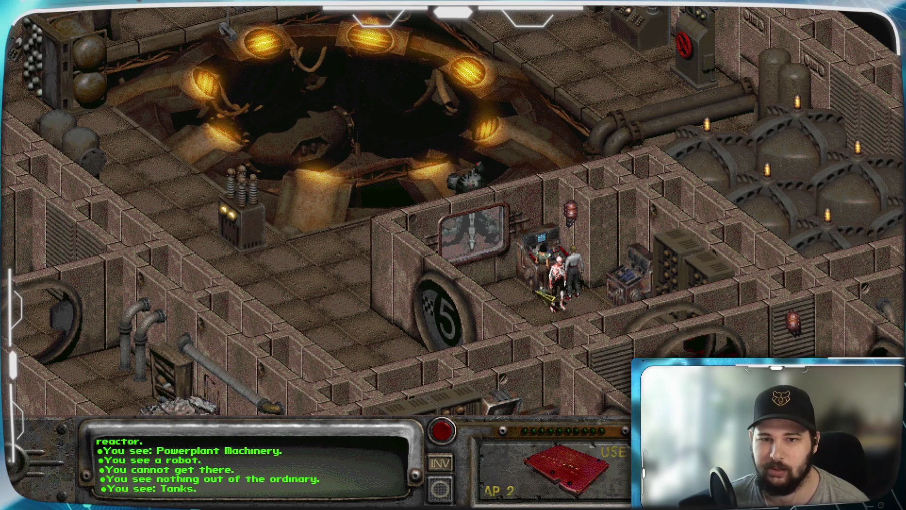
pyautogui.click(572, 281)
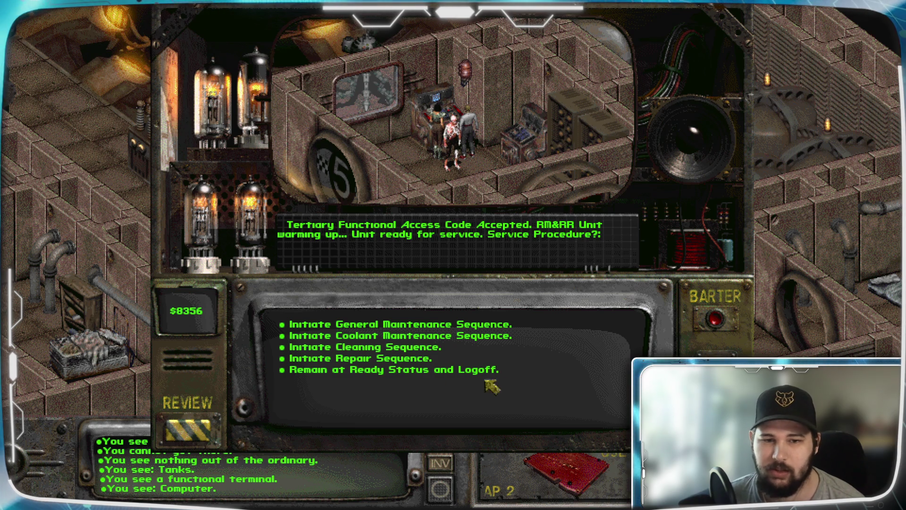
pyautogui.click(434, 371)
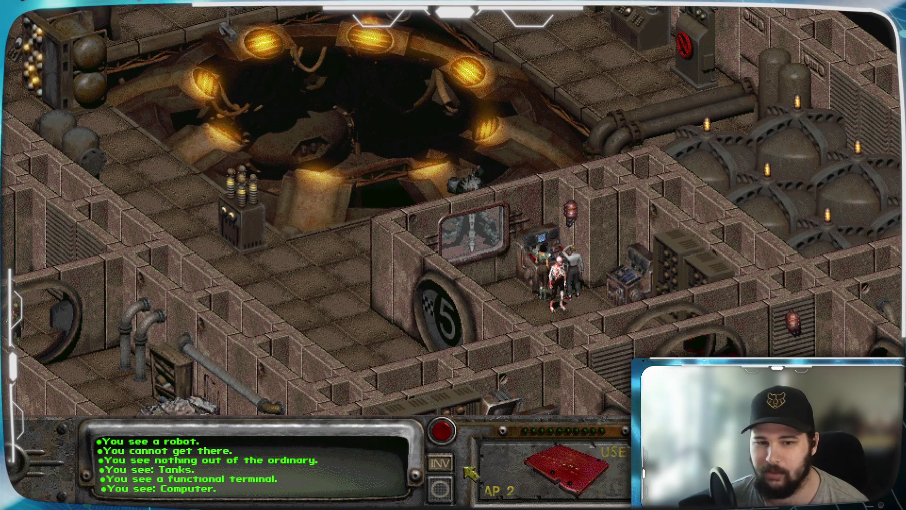
pyautogui.click(440, 463)
pyautogui.scroll(-5, 291, 208)
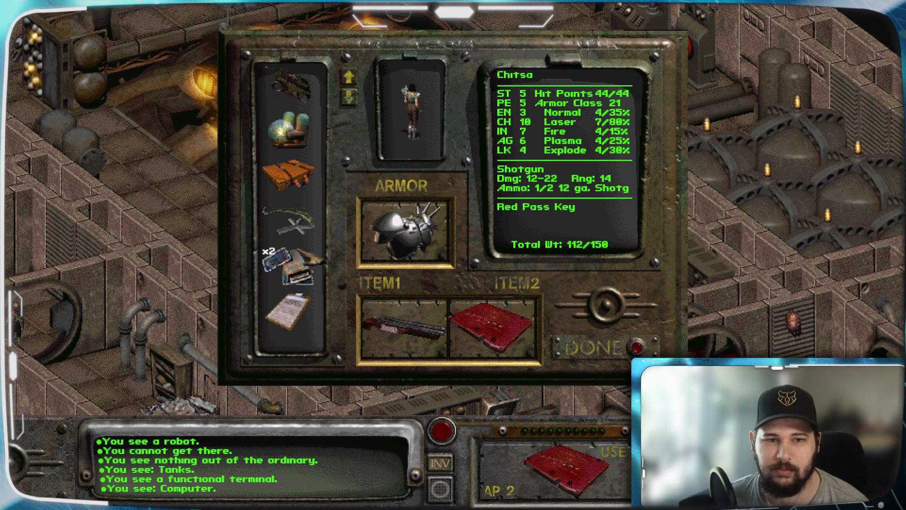
pyautogui.click(290, 130)
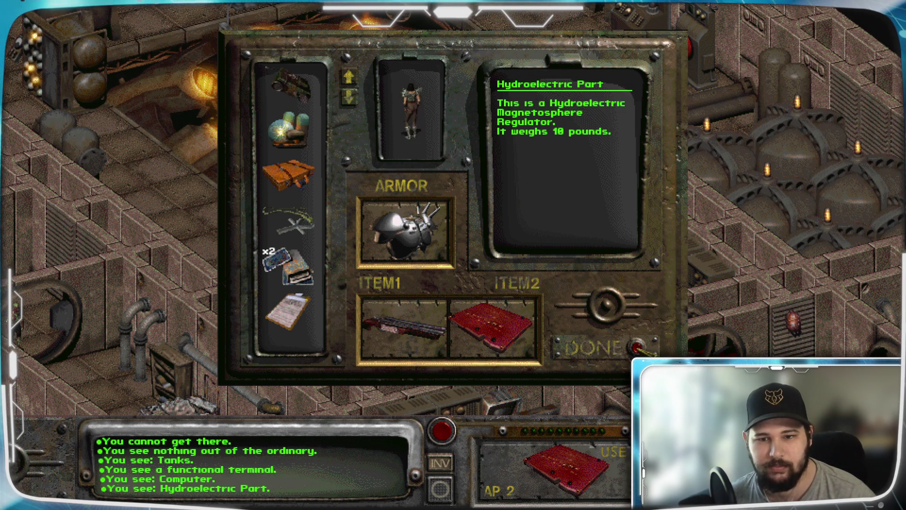
pyautogui.press('Escape')
pyautogui.click(542, 238)
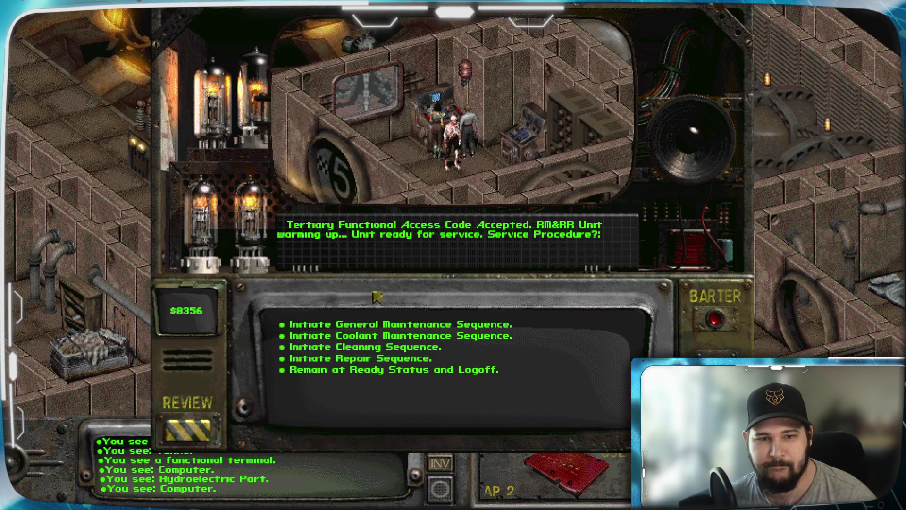
# Initiate the repair sequence and transfer the Hydroelectric Magnetosphere Regulator to the repair robot.
pyautogui.click(391, 360)
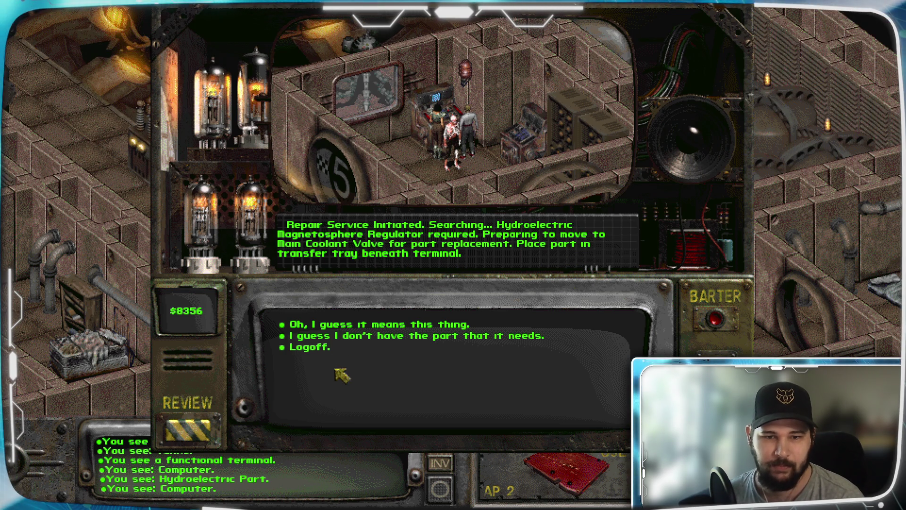
pyautogui.click(374, 325)
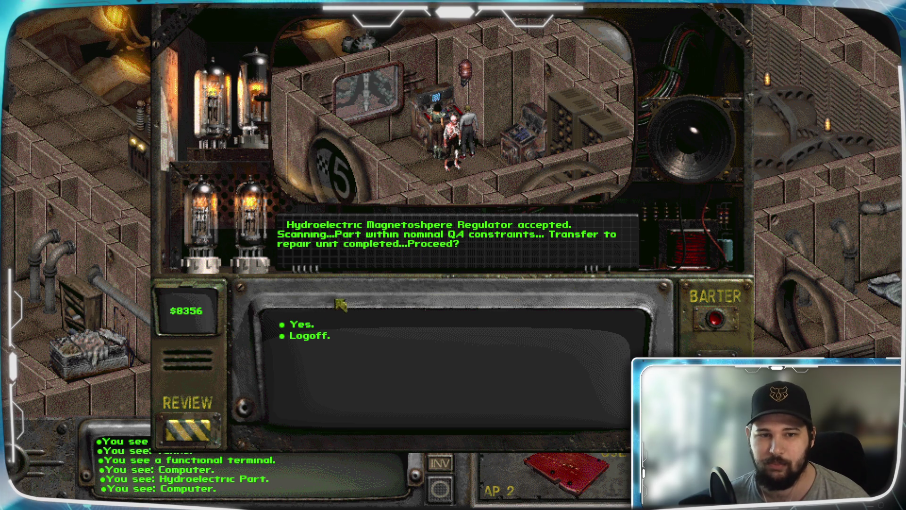
pyautogui.click(308, 326)
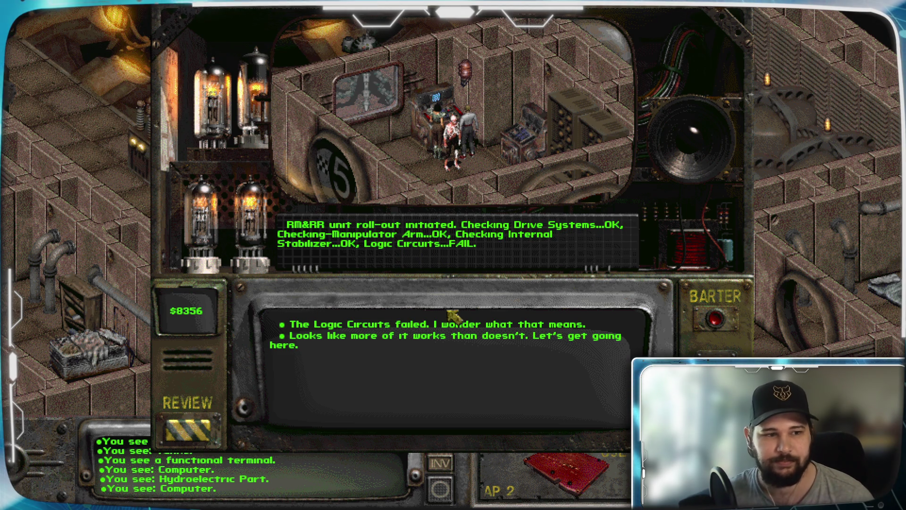
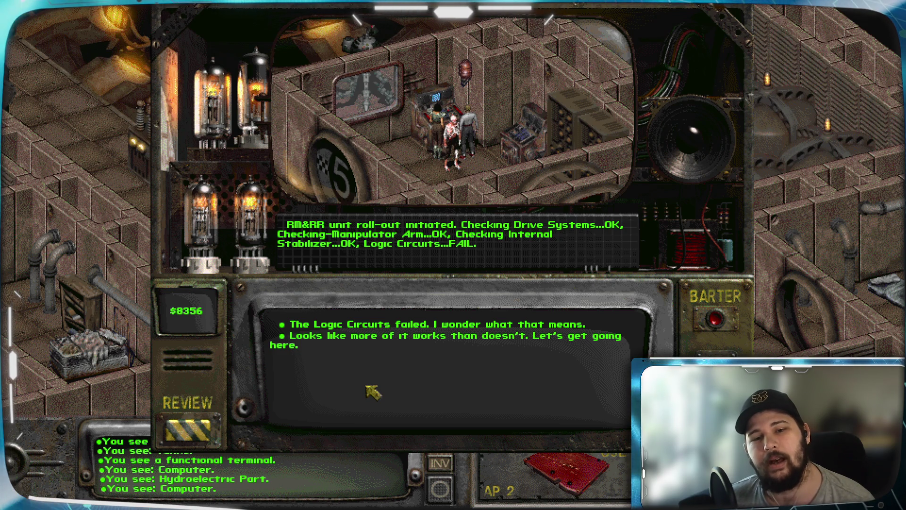
# Continue the robot briefing, ask about out-of-order jobs, and say you're ready.
pyautogui.click(450, 336)
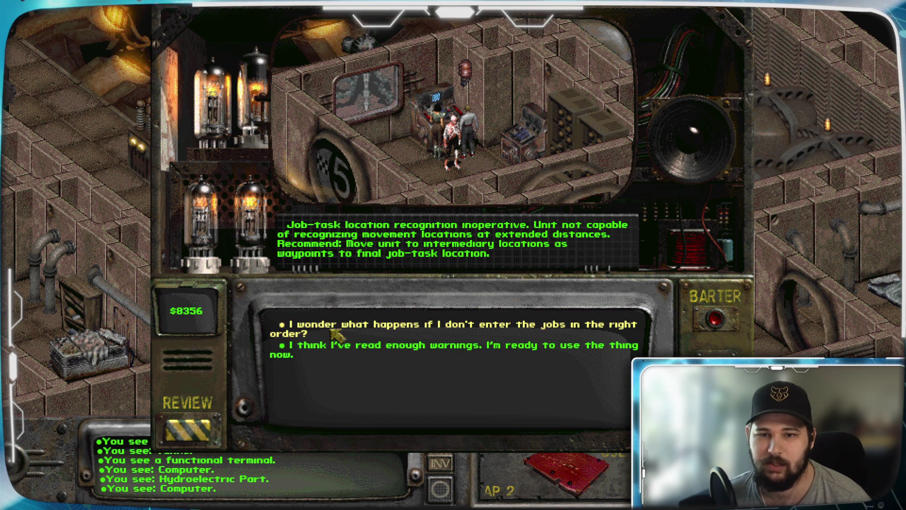
pyautogui.click(313, 324)
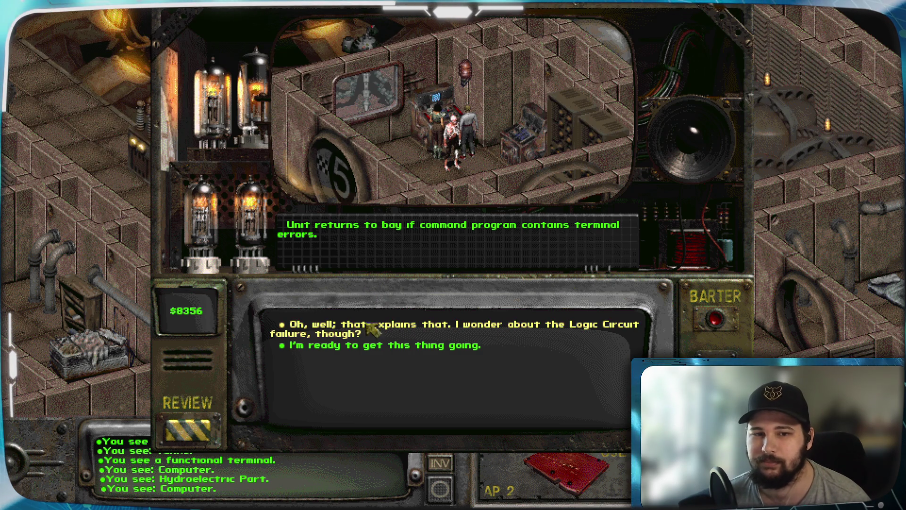
pyautogui.click(388, 348)
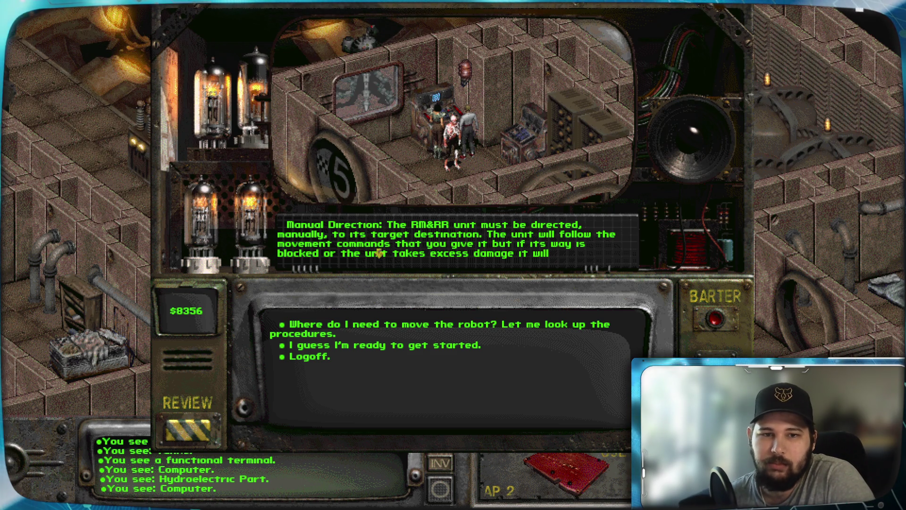
# Read the full Manual Direction reply, then ask 'Where do I need to move the robot?'.
pyautogui.click(468, 252)
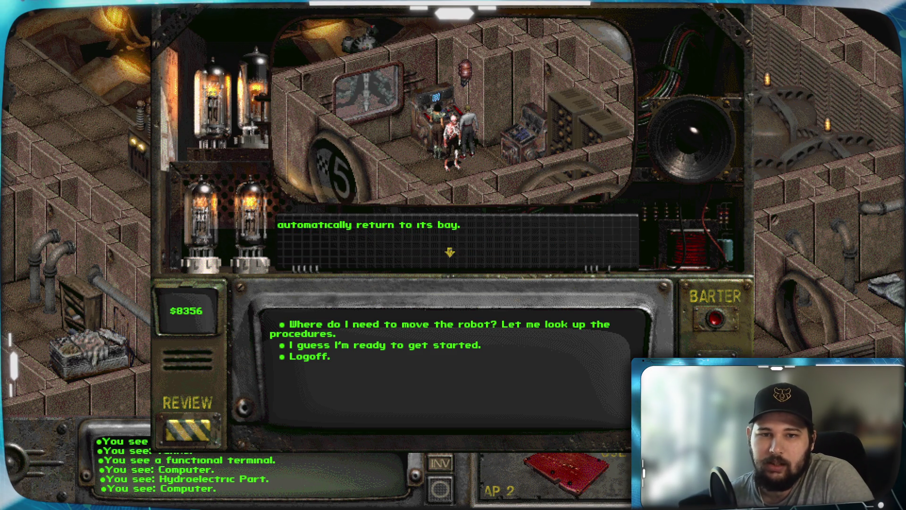
pyautogui.click(409, 237)
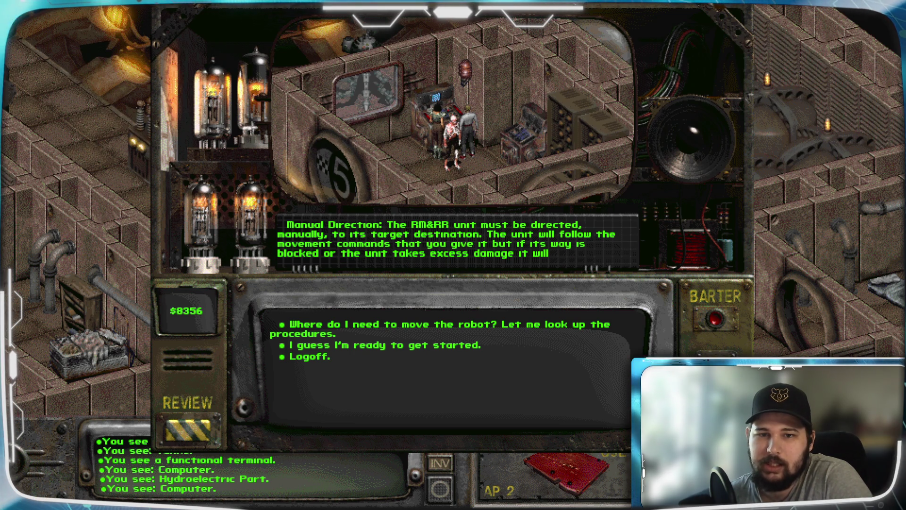
pyautogui.click(547, 259)
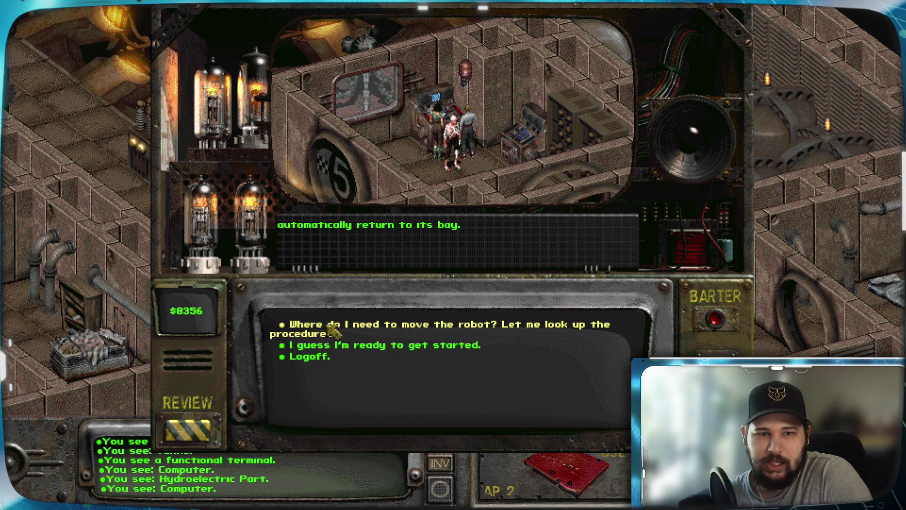
pyautogui.click(343, 328)
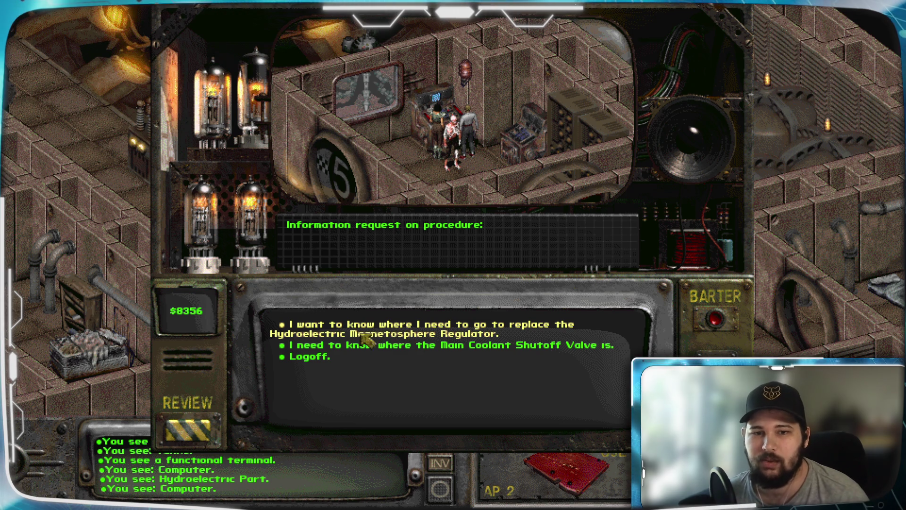
# Ask where the regulator goes, start programming, and add Amplify Plutonium-Gamma Shield as step one.
pyautogui.click(351, 334)
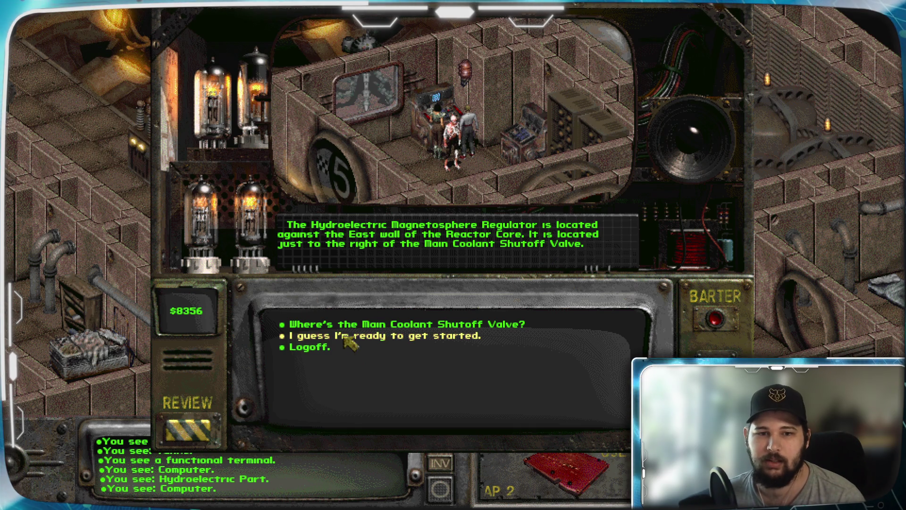
pyautogui.click(375, 335)
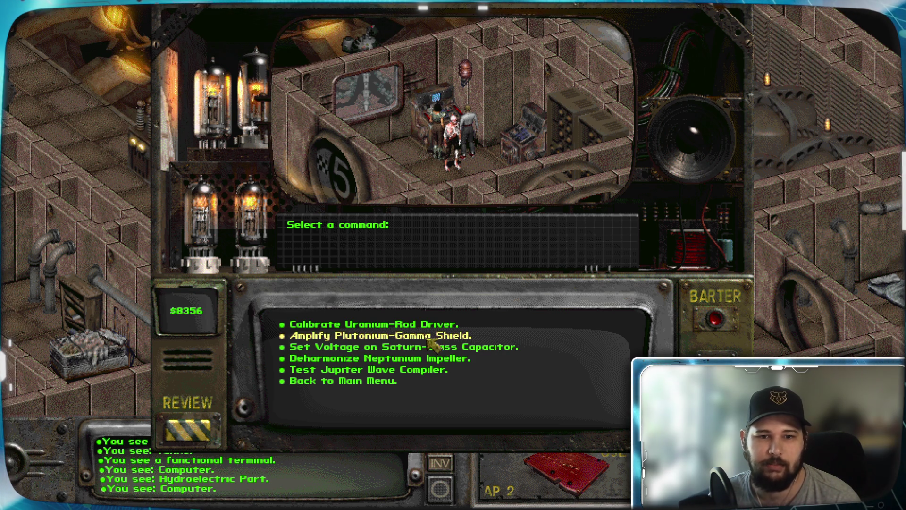
pyautogui.click(392, 336)
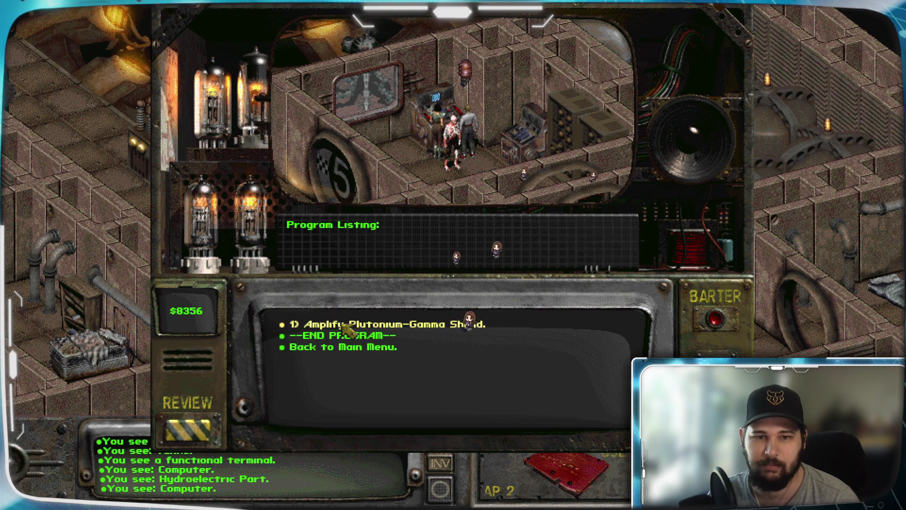
# Add Deharmonize Neptunium Impeller and Calibrate Uranium-Rod Driver as steps two and three.
pyautogui.click(415, 327)
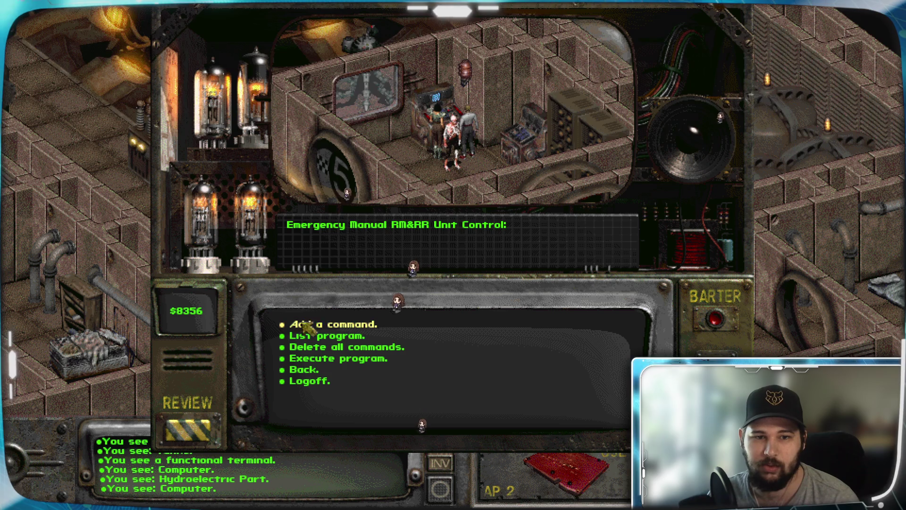
pyautogui.click(414, 326)
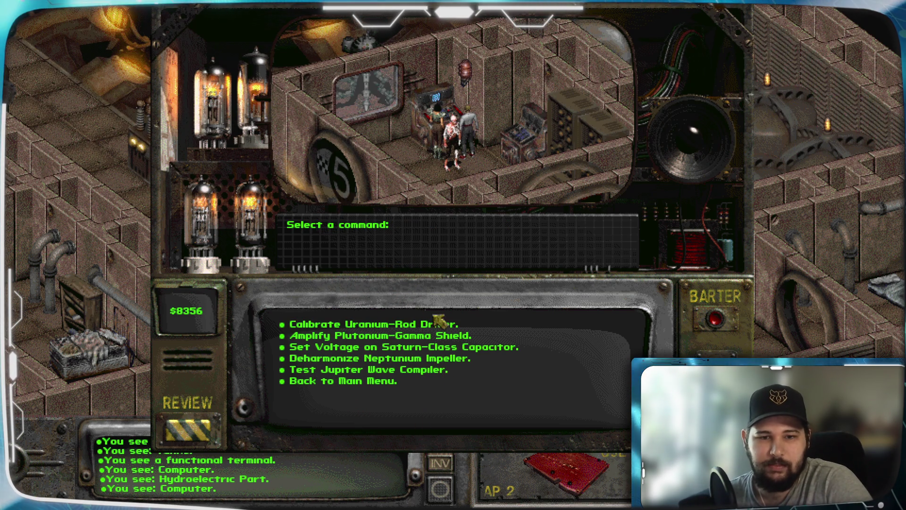
pyautogui.click(442, 358)
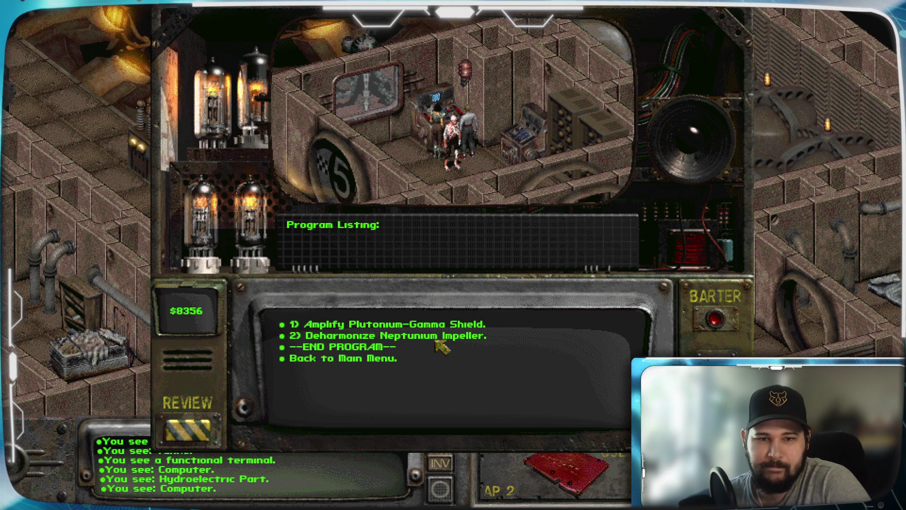
pyautogui.click(341, 359)
pyautogui.click(348, 323)
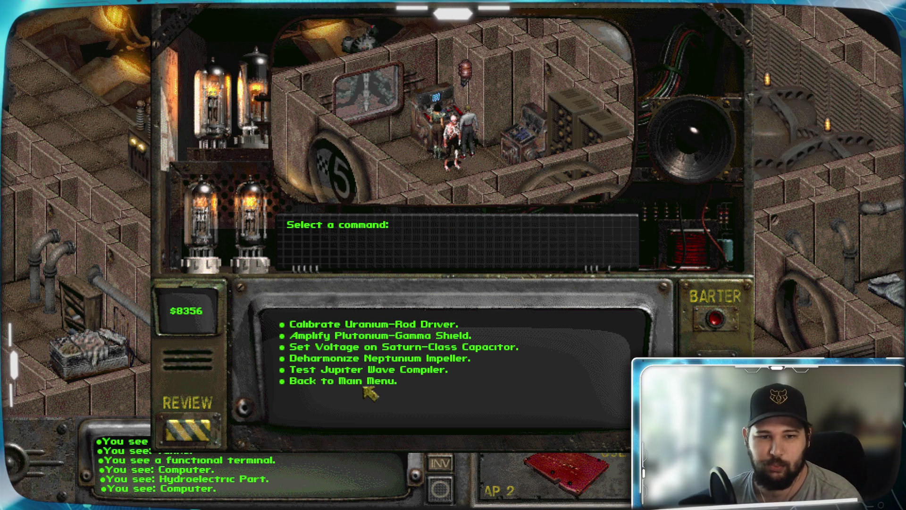
pyautogui.click(398, 326)
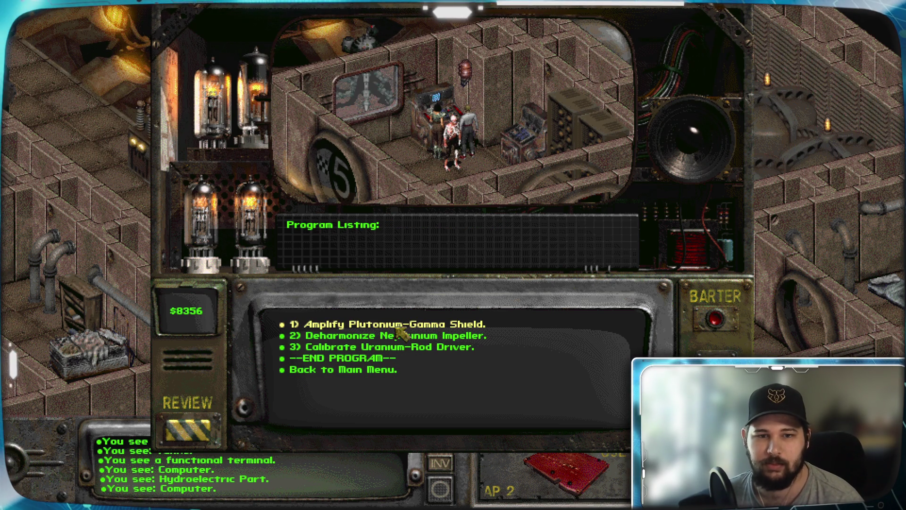
# Add Set Voltage on Saturn-Class Capacitor and Test Jupiter Wave Compiler as steps four and five.
pyautogui.click(354, 350)
pyautogui.click(358, 324)
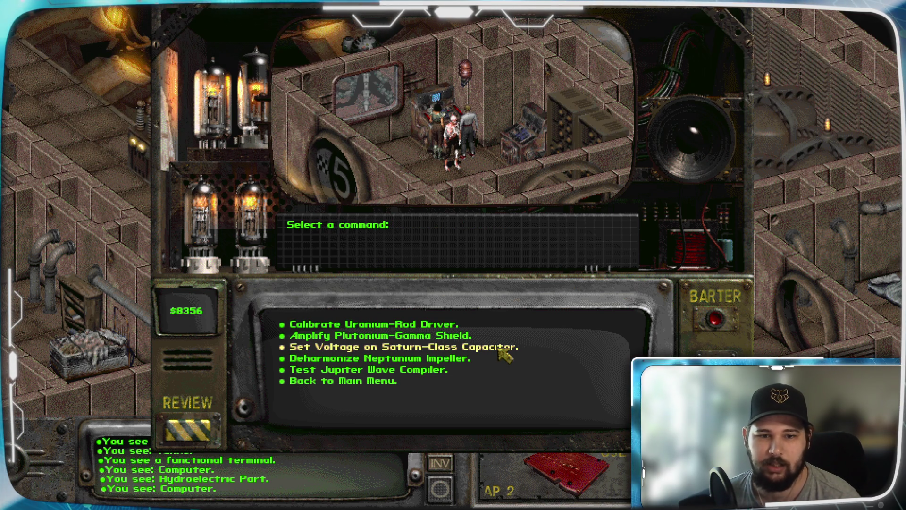
pyautogui.click(500, 348)
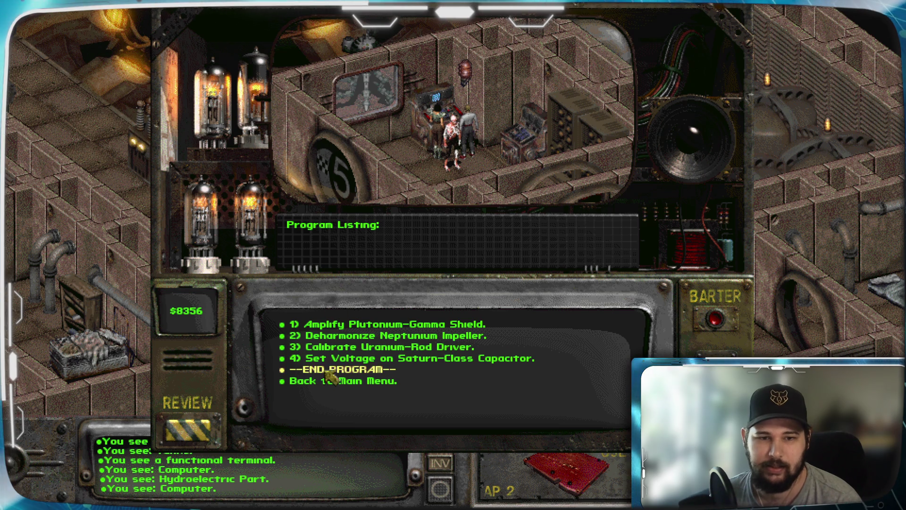
pyautogui.click(390, 361)
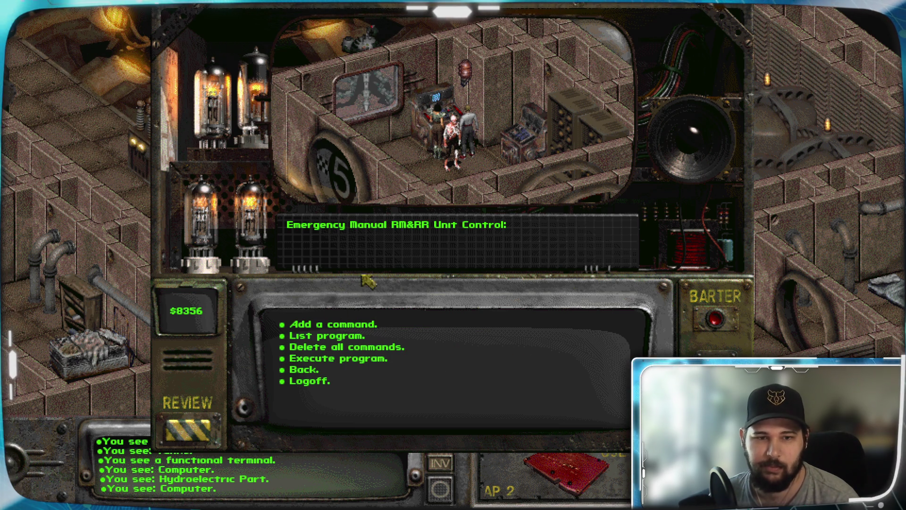
pyautogui.click(336, 325)
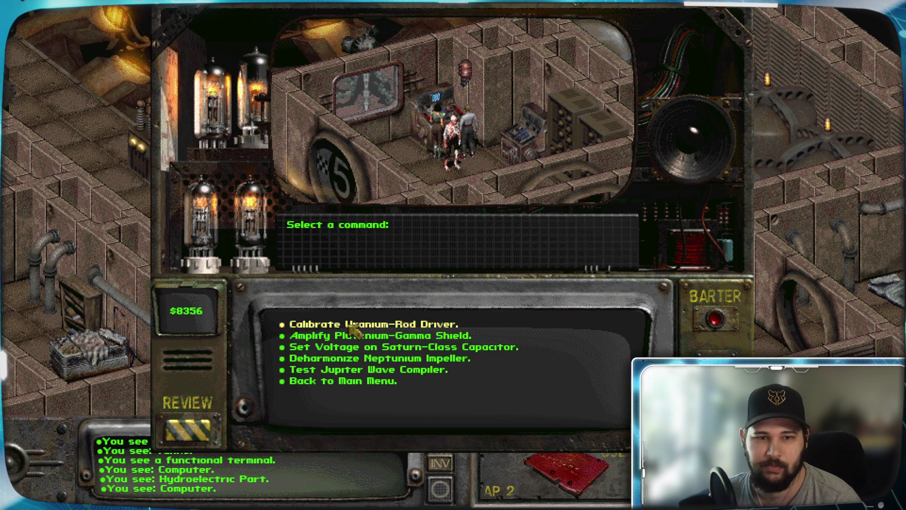
pyautogui.click(440, 369)
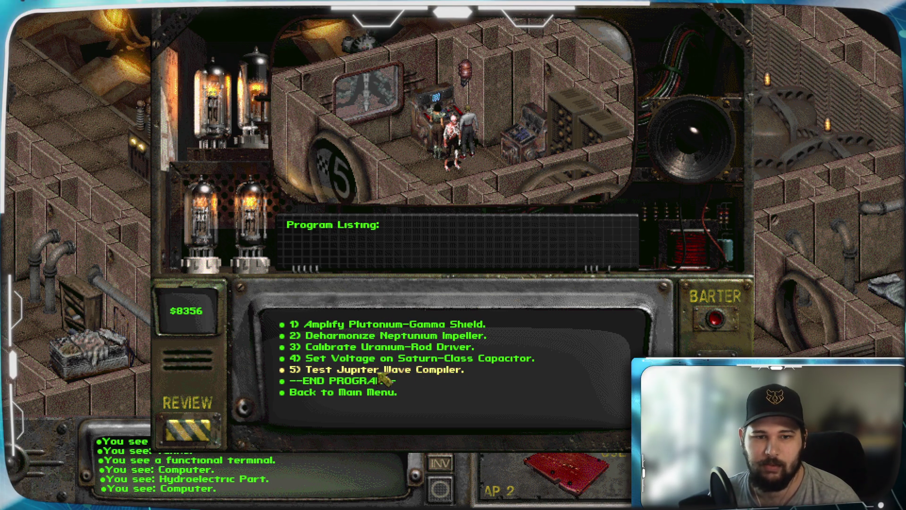
# Review the five-step program listing, then execute the robot's program.
pyautogui.click(414, 372)
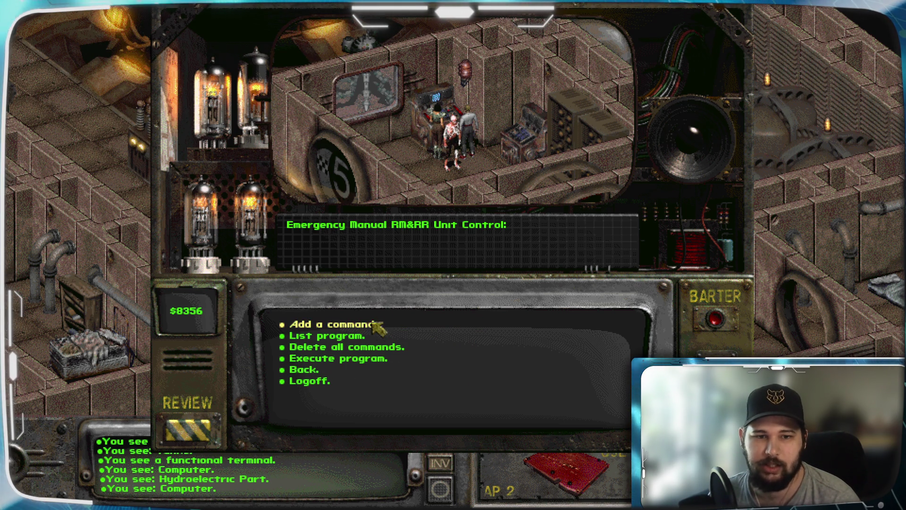
pyautogui.click(352, 335)
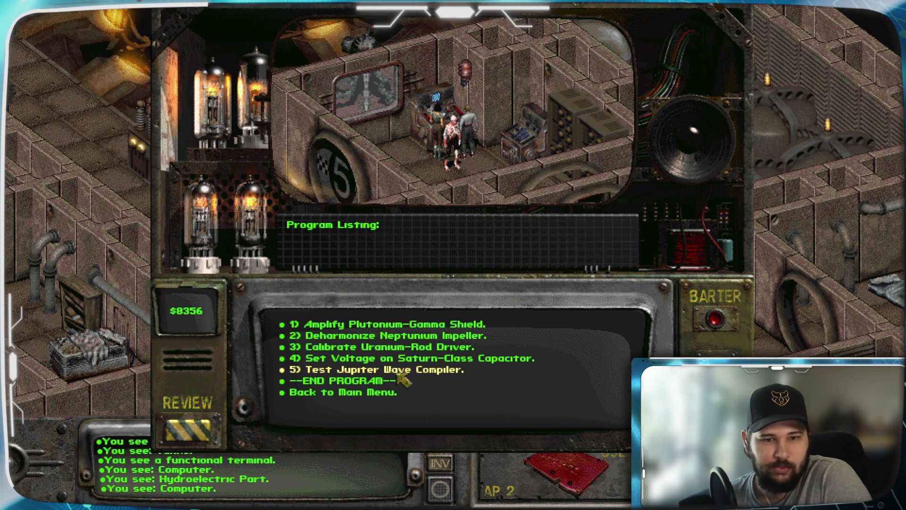
pyautogui.click(355, 395)
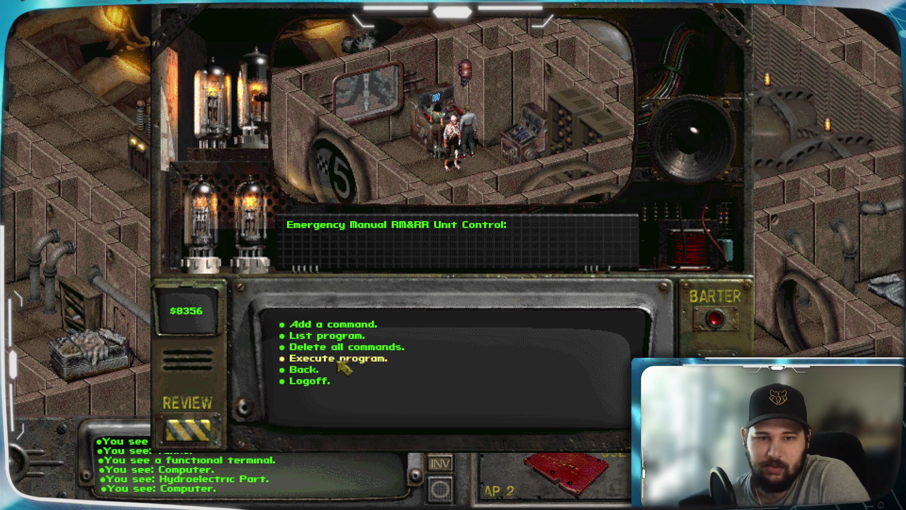
pyautogui.click(338, 360)
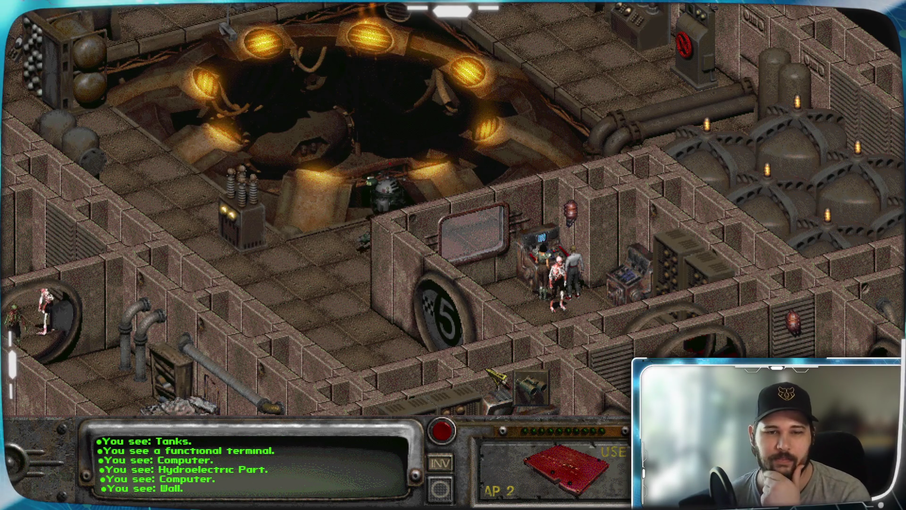
pyautogui.press('Up')
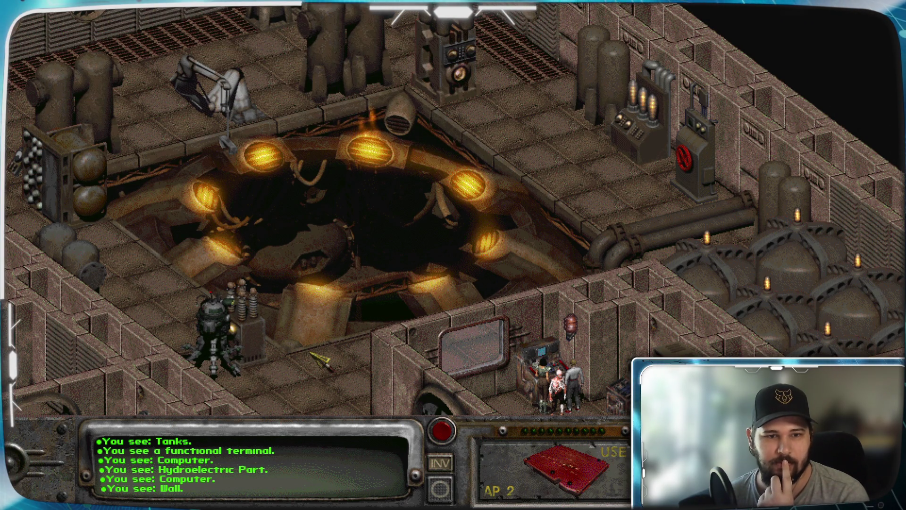
pyautogui.press('Left')
pyautogui.press('Left')
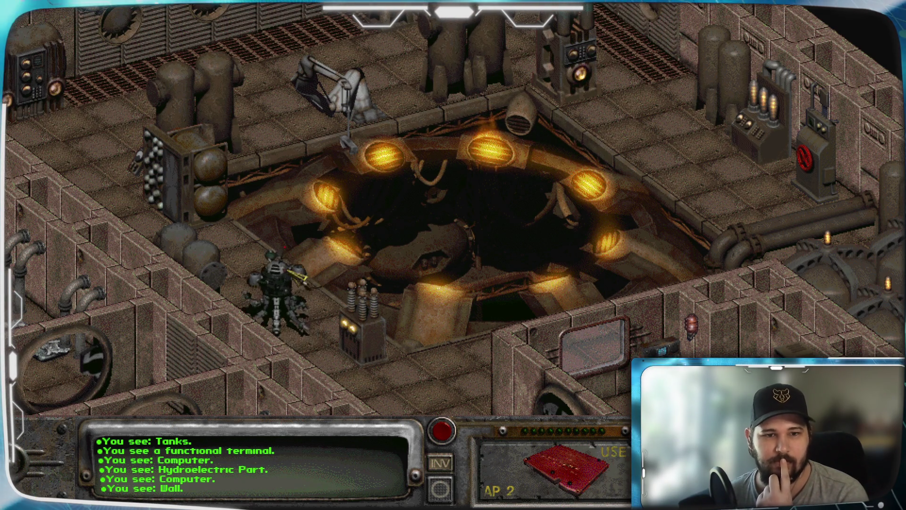
pyautogui.press('Up')
pyautogui.press('Left')
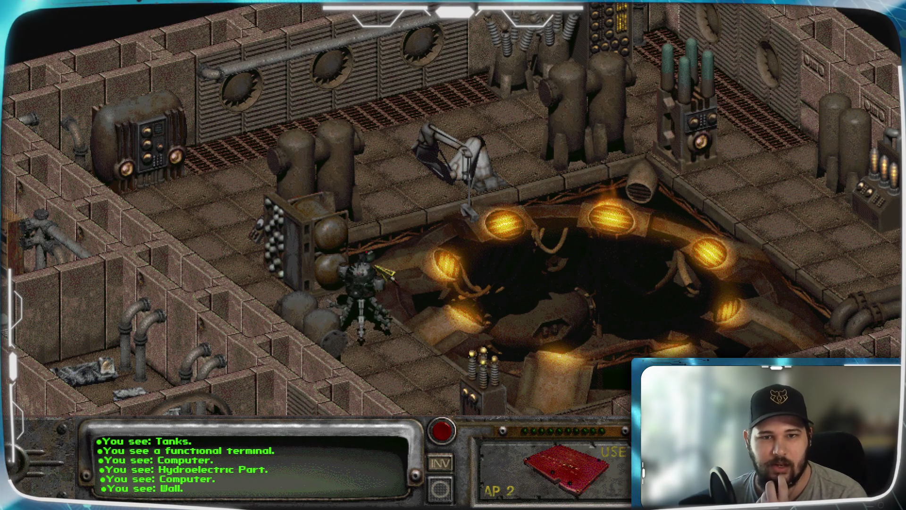
pyautogui.moveTo(317, 267)
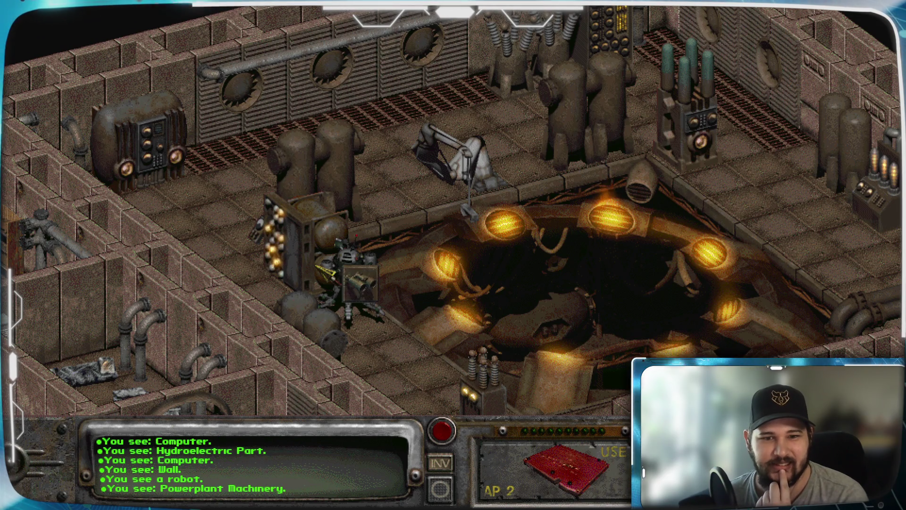
pyautogui.press('Up')
pyautogui.moveTo(346, 273)
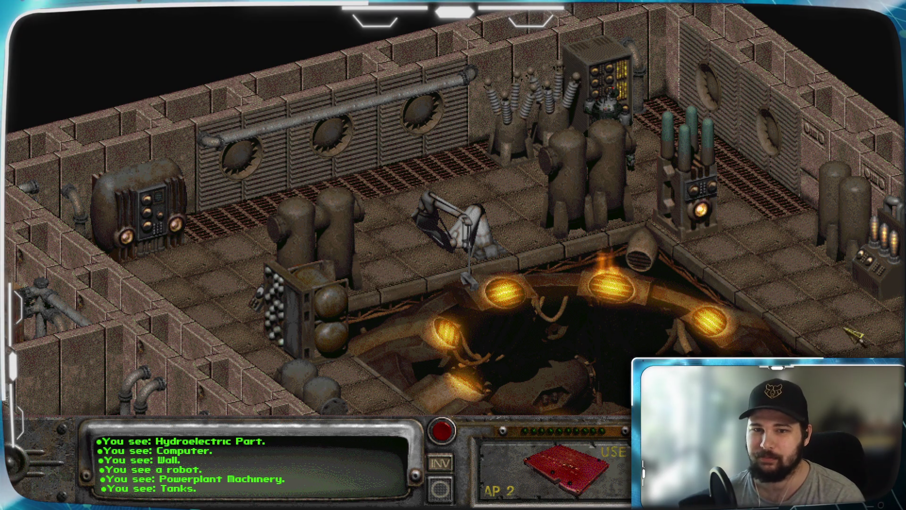
pyautogui.press('Right')
pyautogui.press('Right')
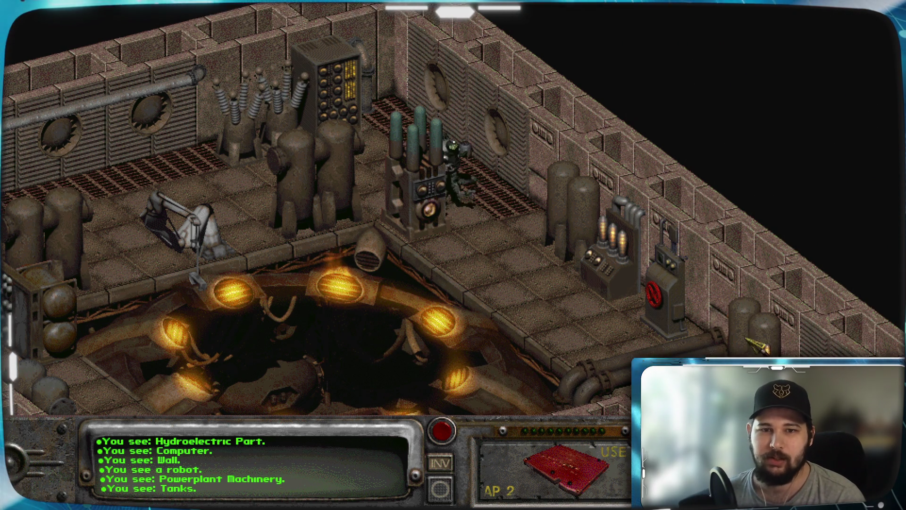
pyautogui.moveTo(451, 203)
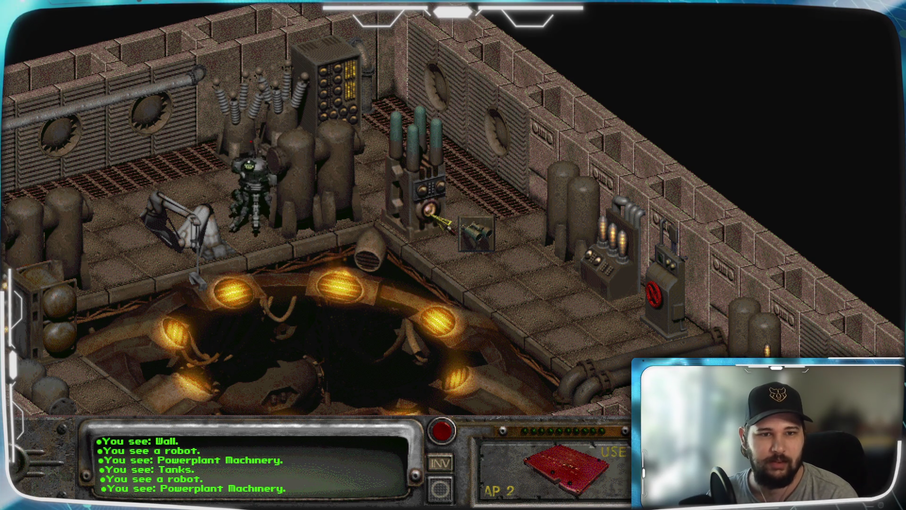
pyautogui.press('Left')
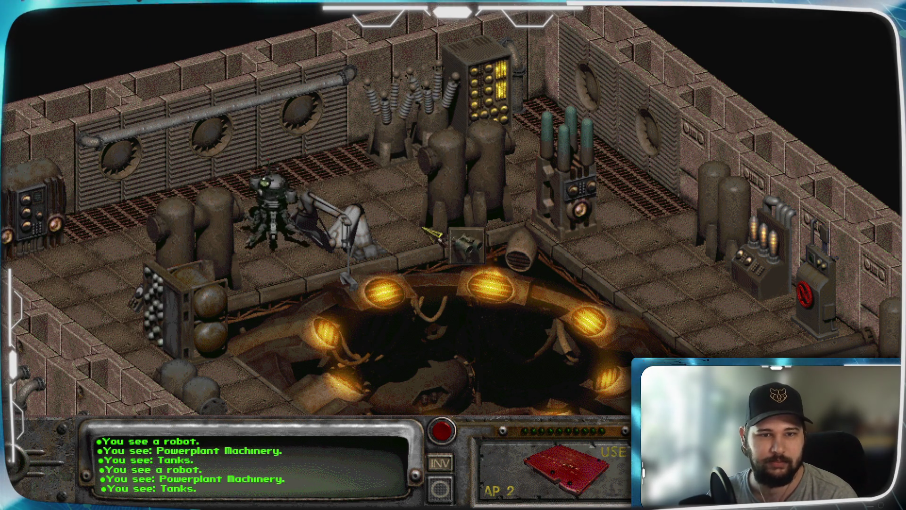
pyautogui.moveTo(772, 271)
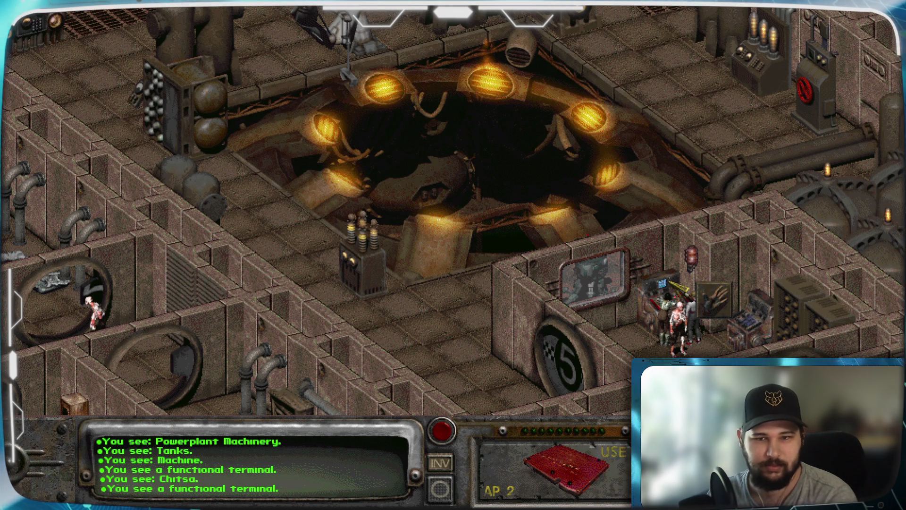
pyautogui.click(663, 297)
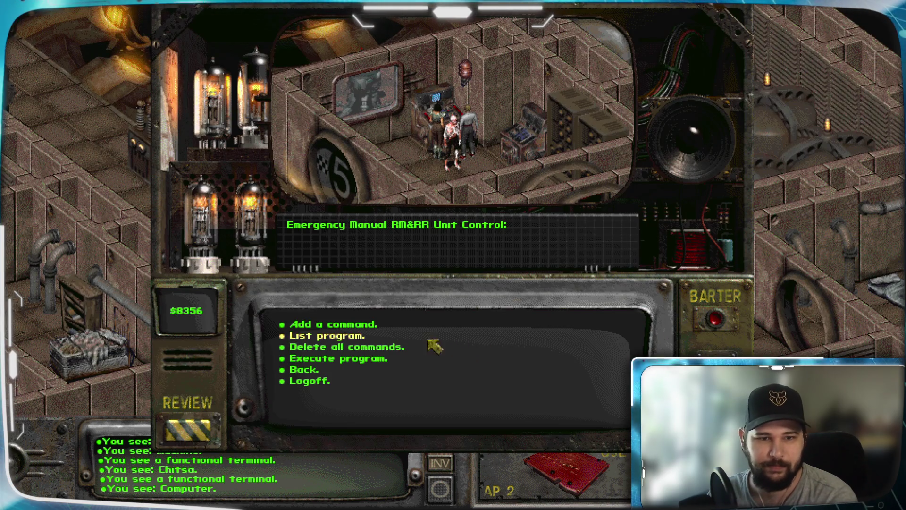
# Add Install Hydroelectric Magnetosphere Regulator as step six, review the listing, and execute the program.
pyautogui.click(365, 326)
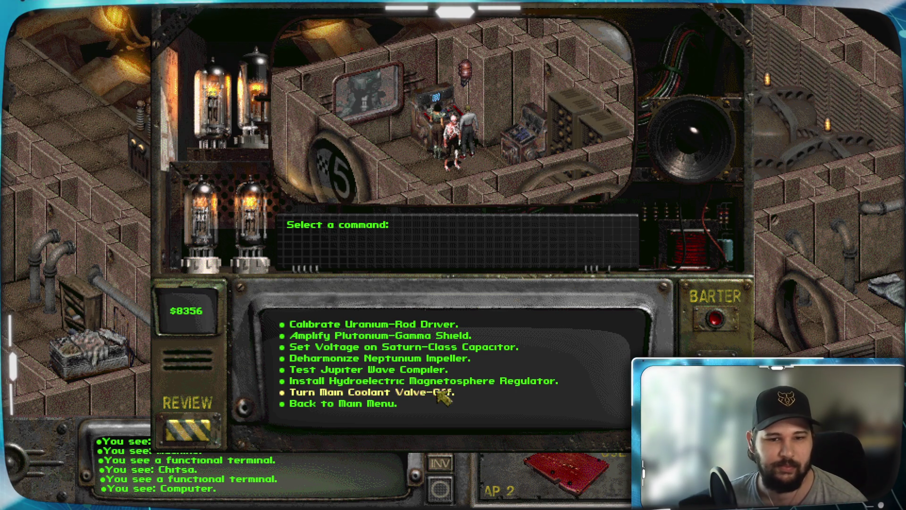
pyautogui.click(432, 395)
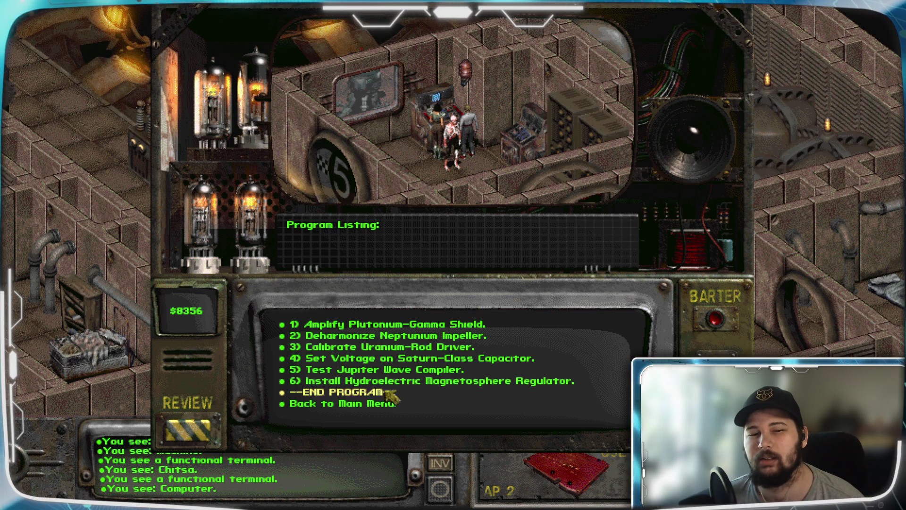
pyautogui.click(319, 404)
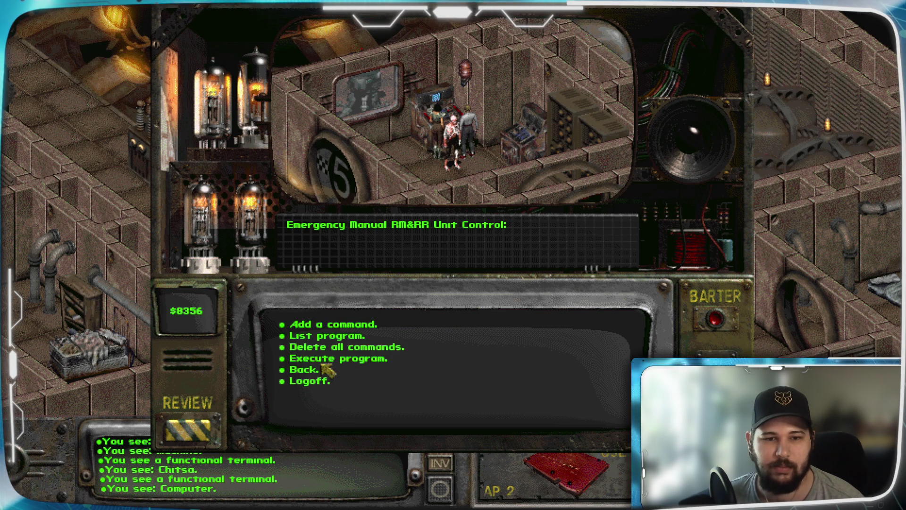
pyautogui.click(307, 380)
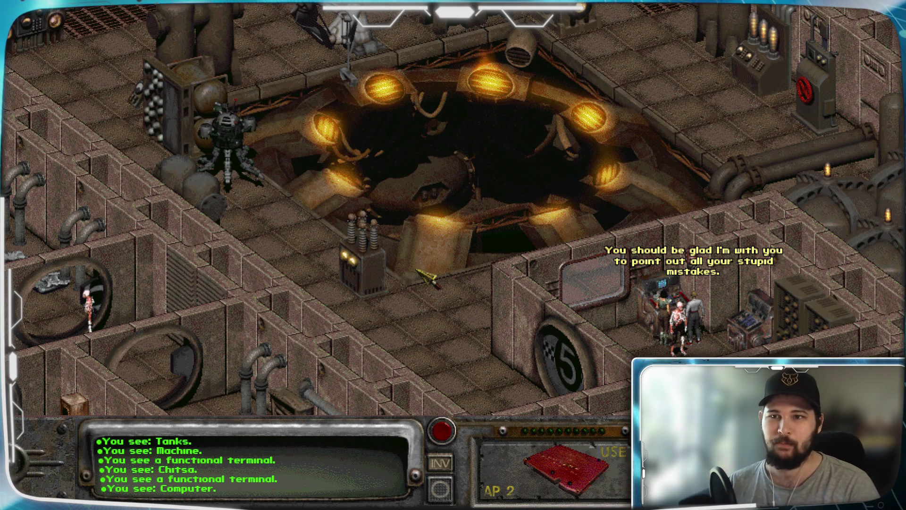
# Pan the map to follow the robot until the power plant repair and 4500 XP appear.
pyautogui.press('Up')
pyautogui.press('Up')
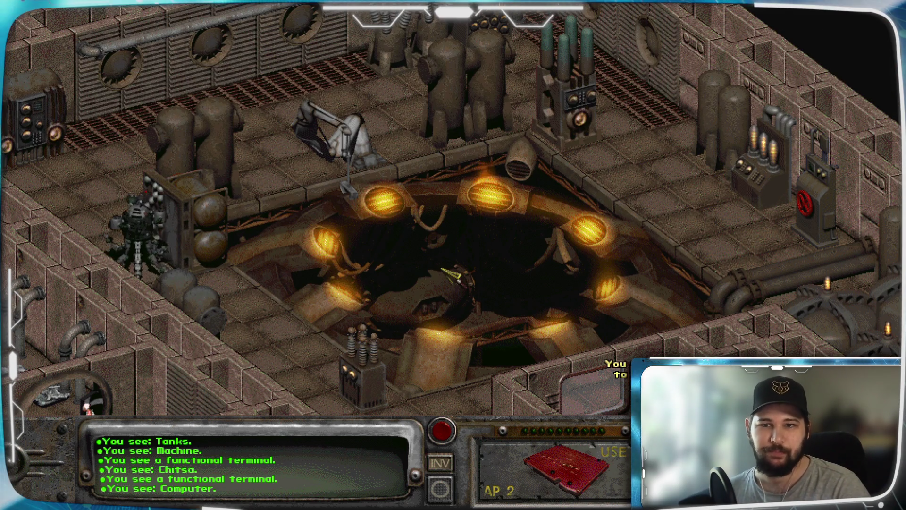
pyautogui.press('Left')
pyautogui.press('Left')
pyautogui.moveTo(235, 10)
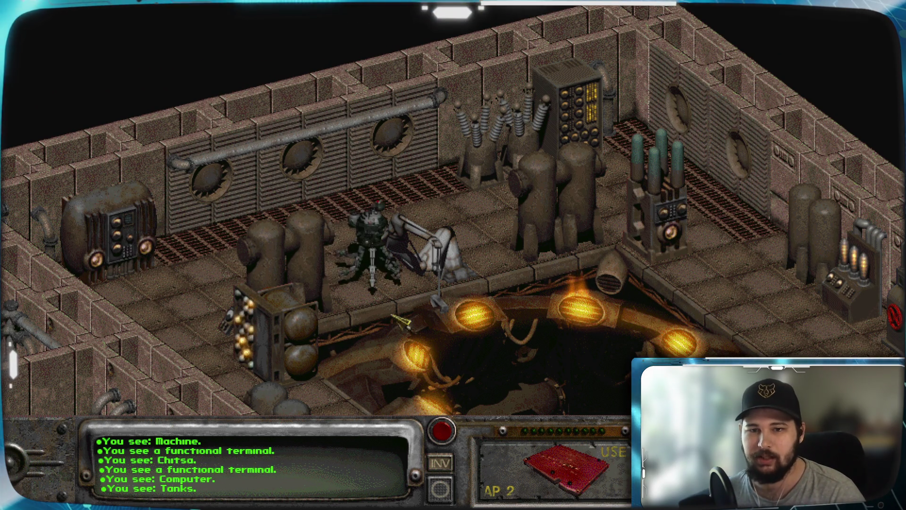
pyautogui.press('Down')
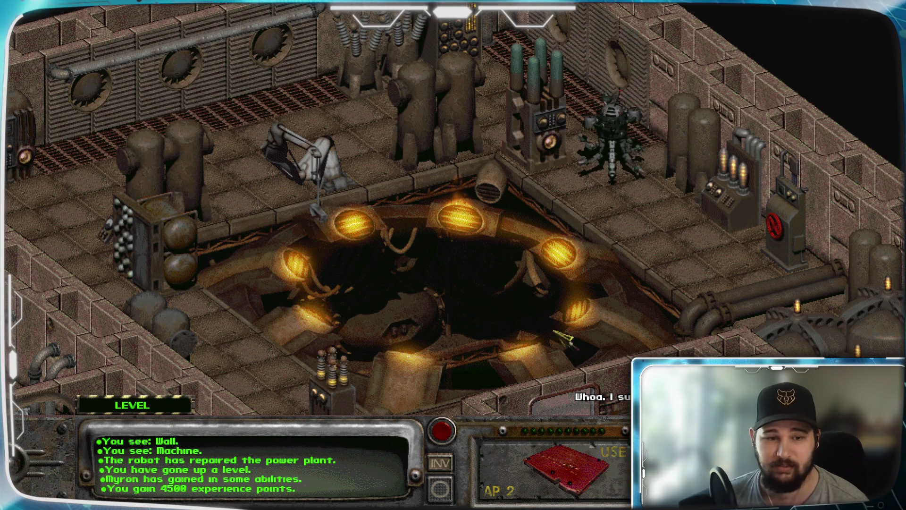
pyautogui.press('Down')
pyautogui.press('Up')
pyautogui.press('Up')
pyautogui.press('Up')
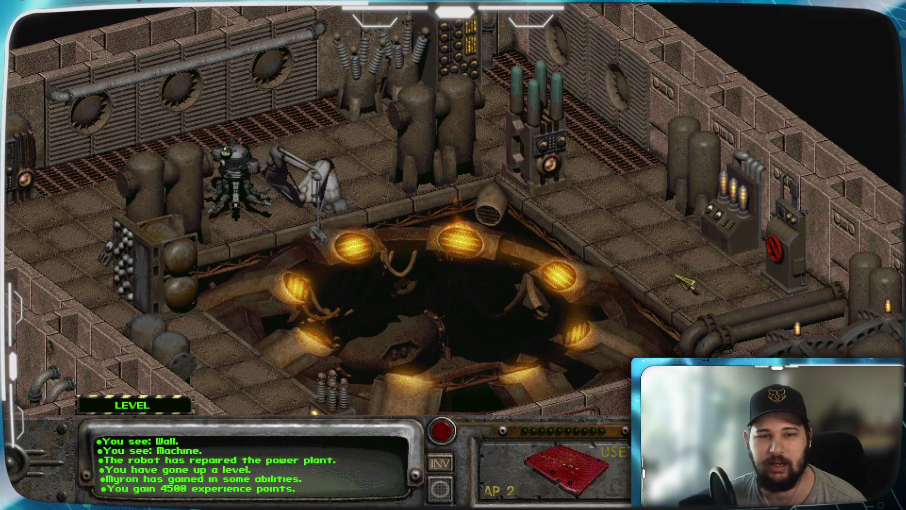
pyautogui.press('Down')
pyautogui.press('Down')
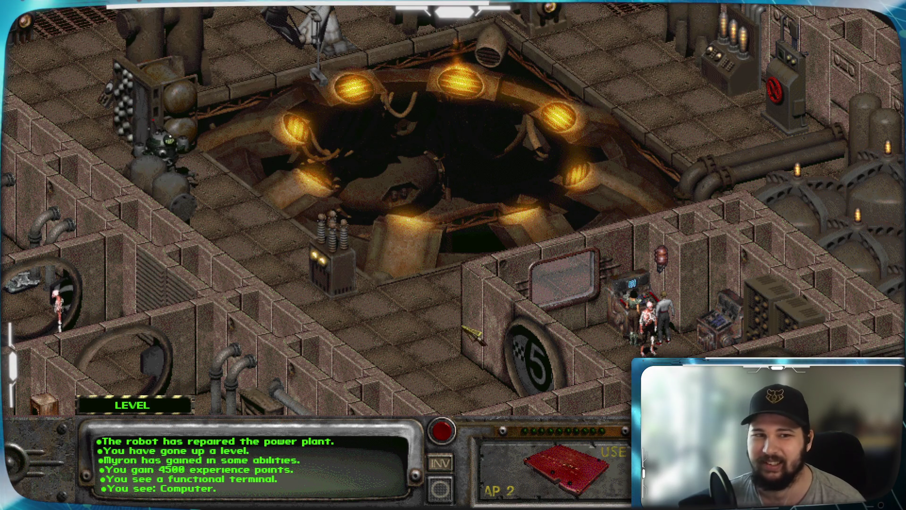
pyautogui.press('Down')
pyautogui.press('Right')
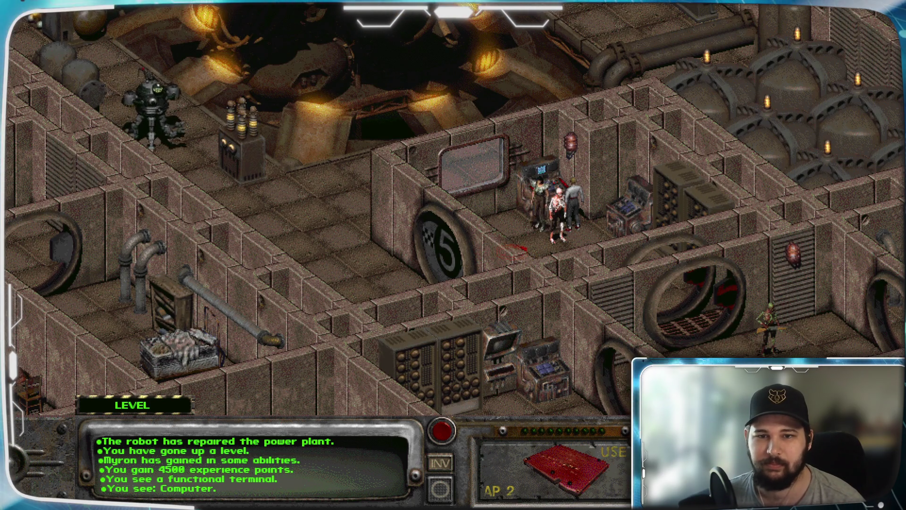
pyautogui.press('Up')
pyautogui.press('Up')
pyautogui.press('Down')
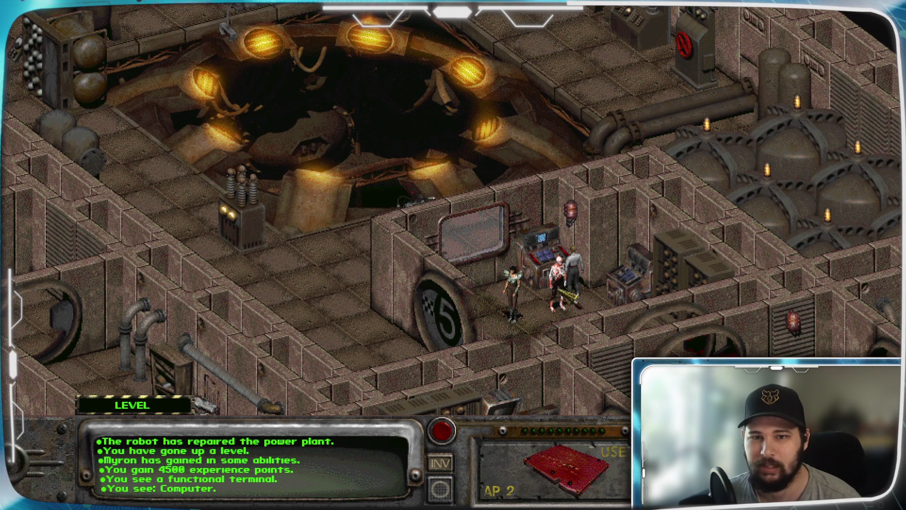